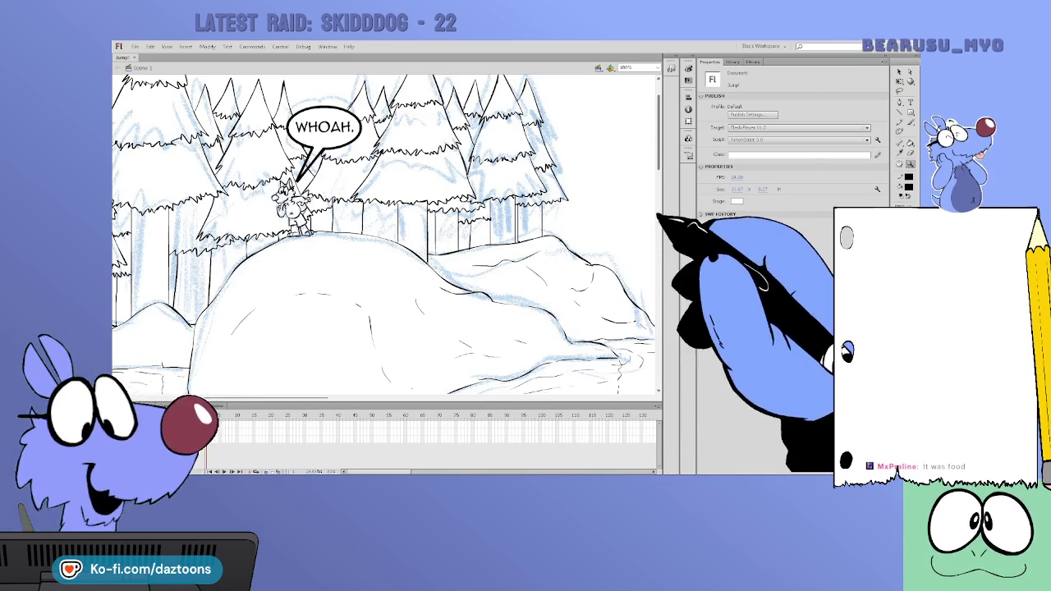
Zoom out to see the whole comic page, then zoom in on the sketched pair of dogs
key(ctrl+minus)
key(ctrl+minus)
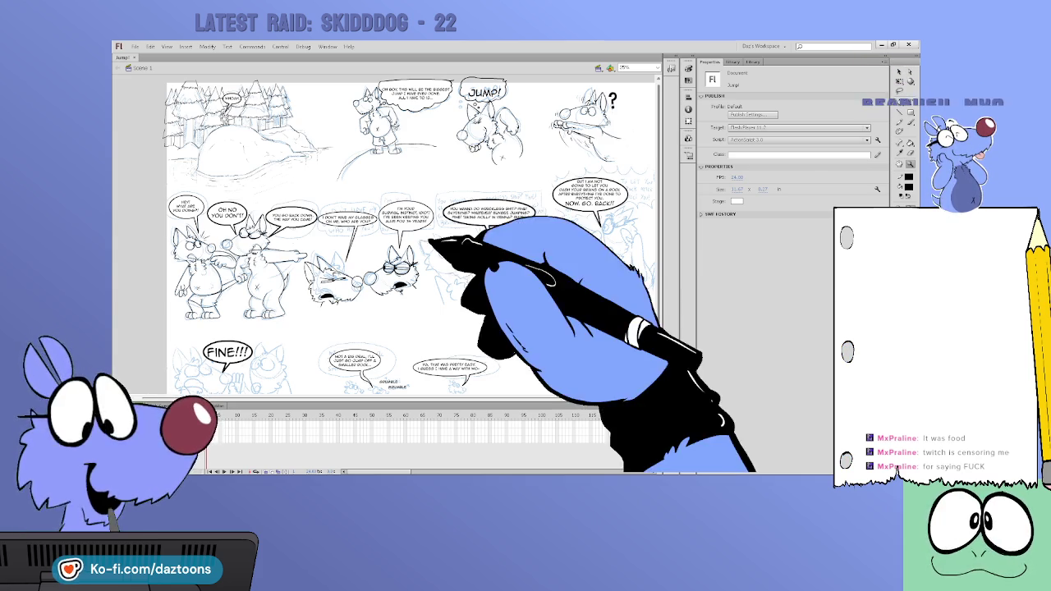
key(ctrl+equal)
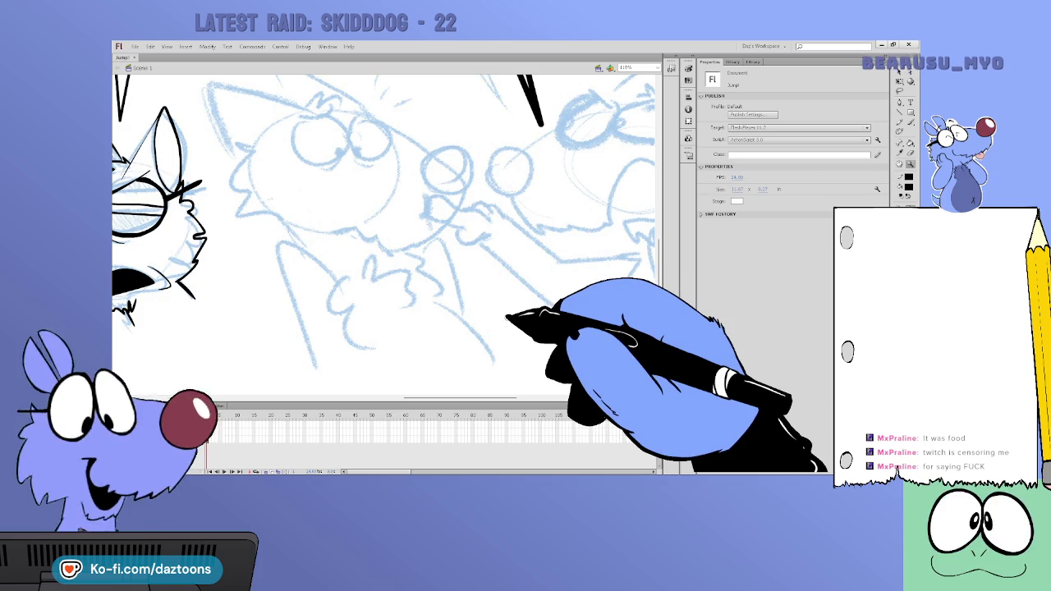
key(b)
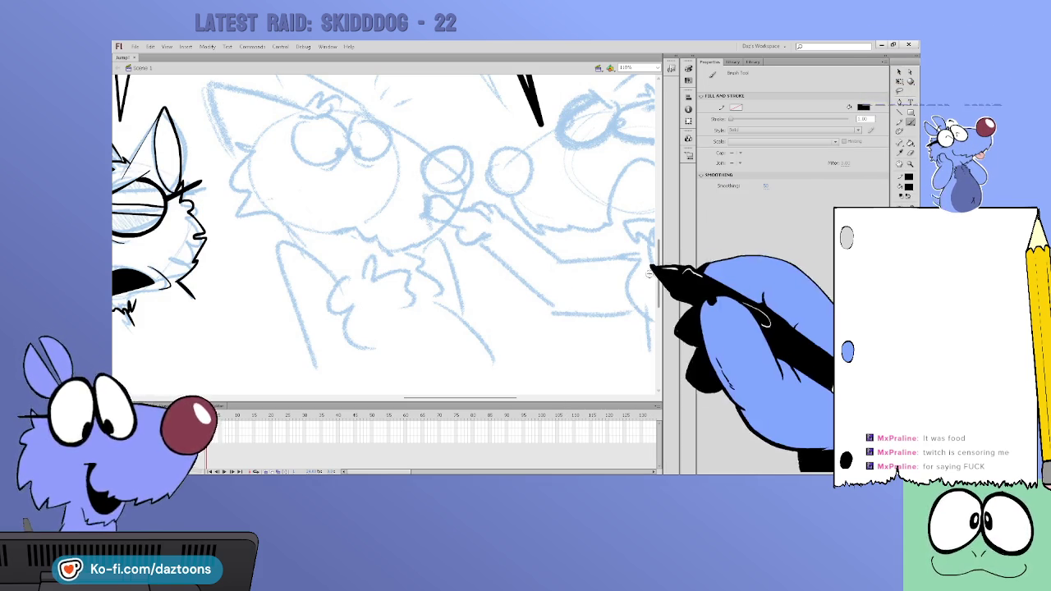
Ink the worried dog's round eyes and the brows above them in black
scroll(386, 234, up, 2)
scroll(386, 234, up, 1)
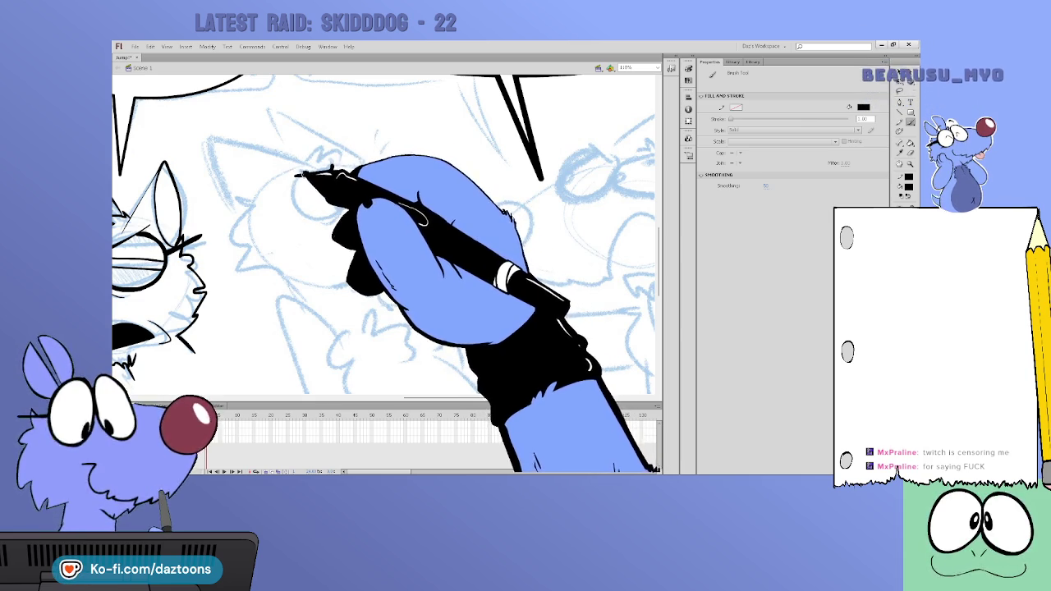
mouse_move(332, 168)
mouse_down()
mouse_move(296, 212)
mouse_move(347, 182)
mouse_up()
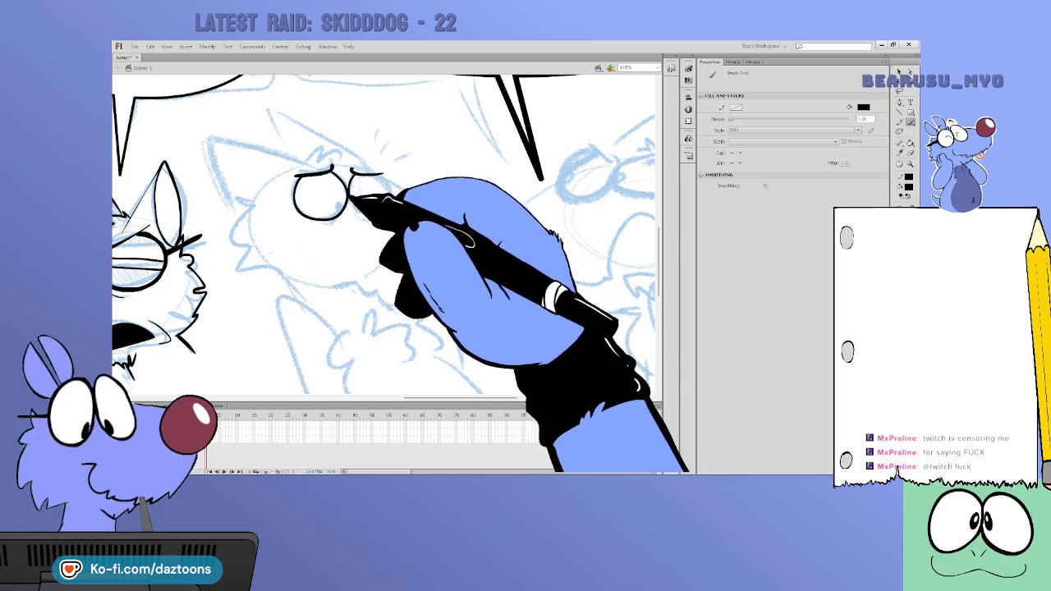
mouse_move(367, 212)
mouse_down()
mouse_move(387, 206)
mouse_move(384, 176)
mouse_up()
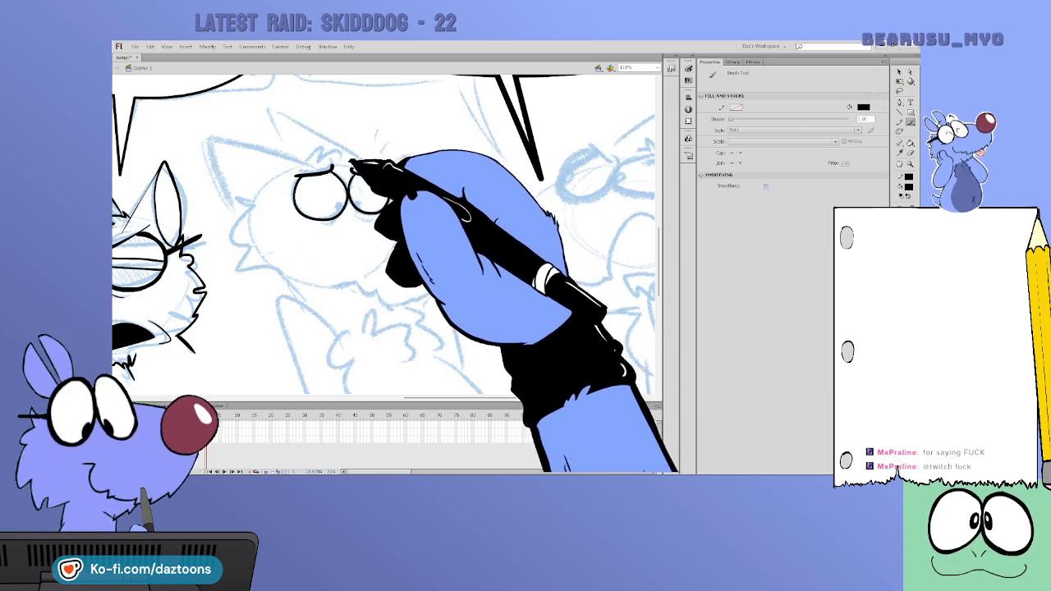
drag(310, 162, 341, 151)
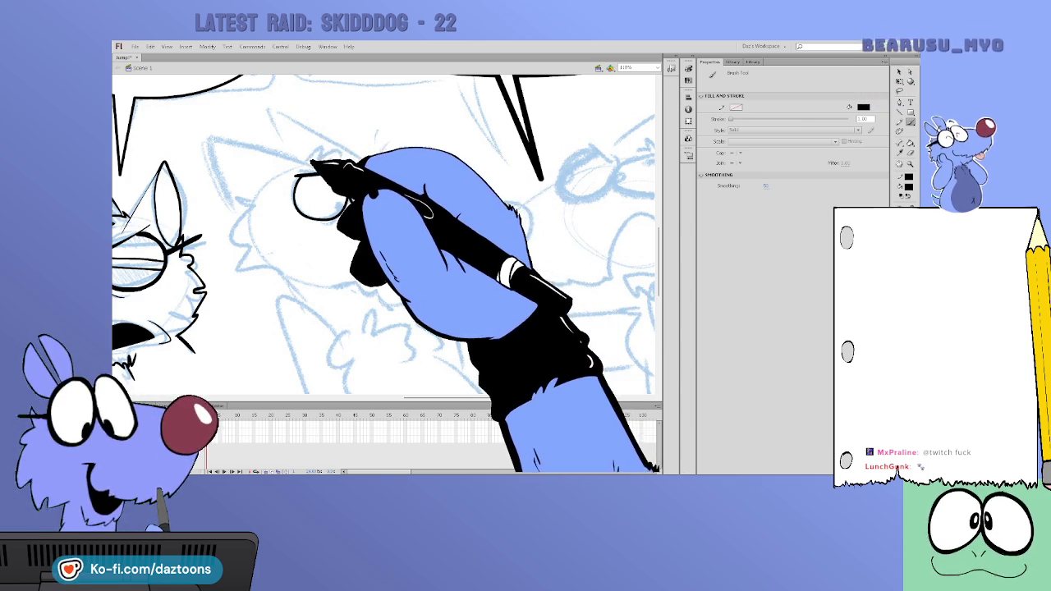
mouse_move(349, 165)
mouse_down()
mouse_move(388, 176)
mouse_move(425, 238)
mouse_move(467, 215)
mouse_move(427, 234)
mouse_up()
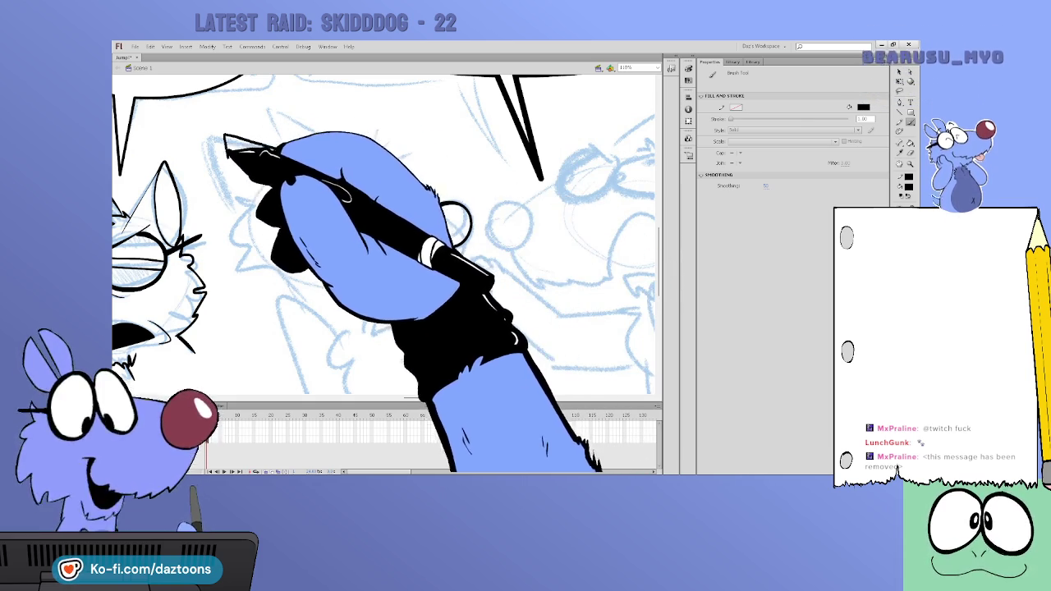
Ink the dog's ears, round nose, eye details, zigzag cheek fur and mouth
mouse_move(242, 212)
mouse_down()
mouse_move(225, 138)
mouse_move(239, 214)
mouse_move(304, 282)
mouse_up()
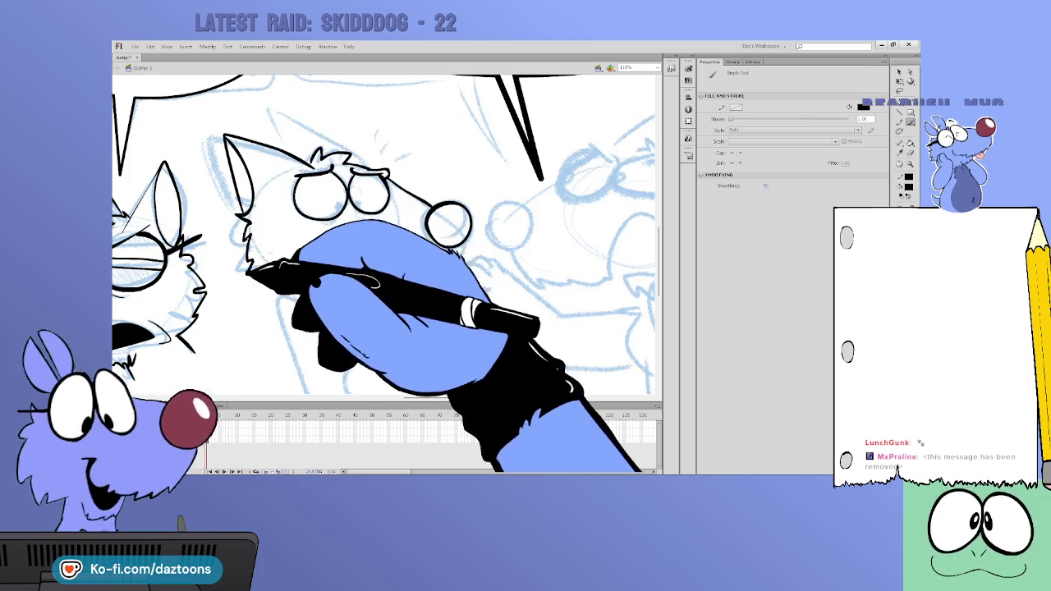
mouse_move(279, 136)
mouse_down()
mouse_move(374, 156)
mouse_move(371, 169)
mouse_move(369, 152)
mouse_up()
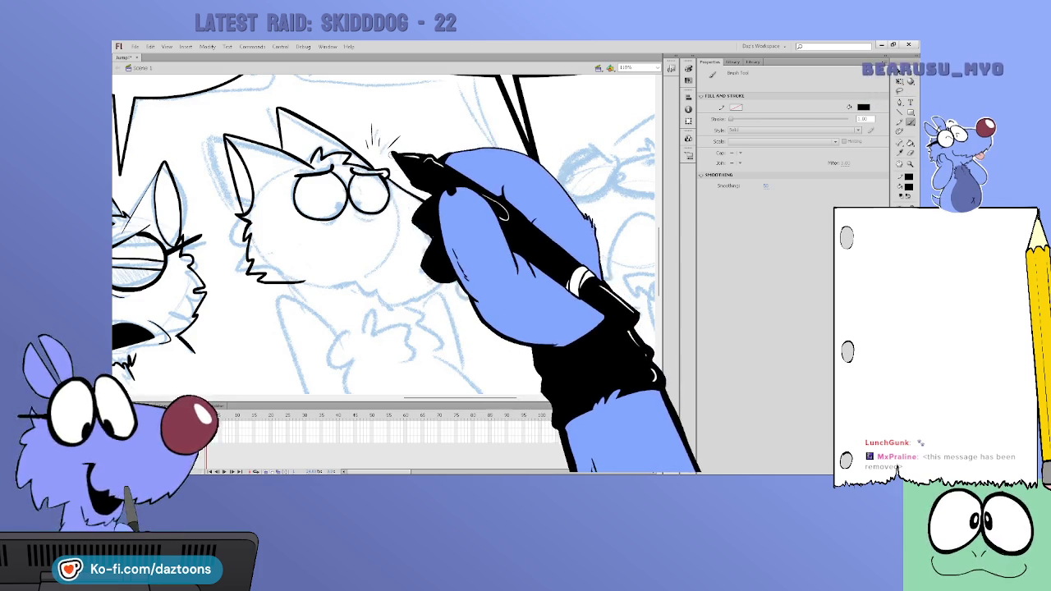
drag(445, 199, 444, 202)
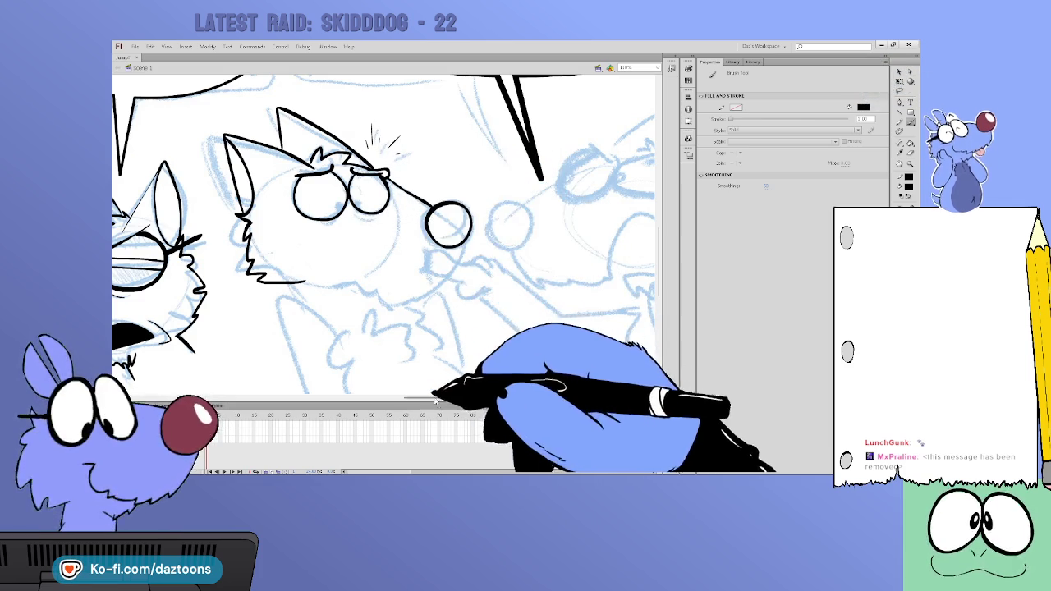
drag(426, 246, 591, 247)
drag(402, 394, 225, 394)
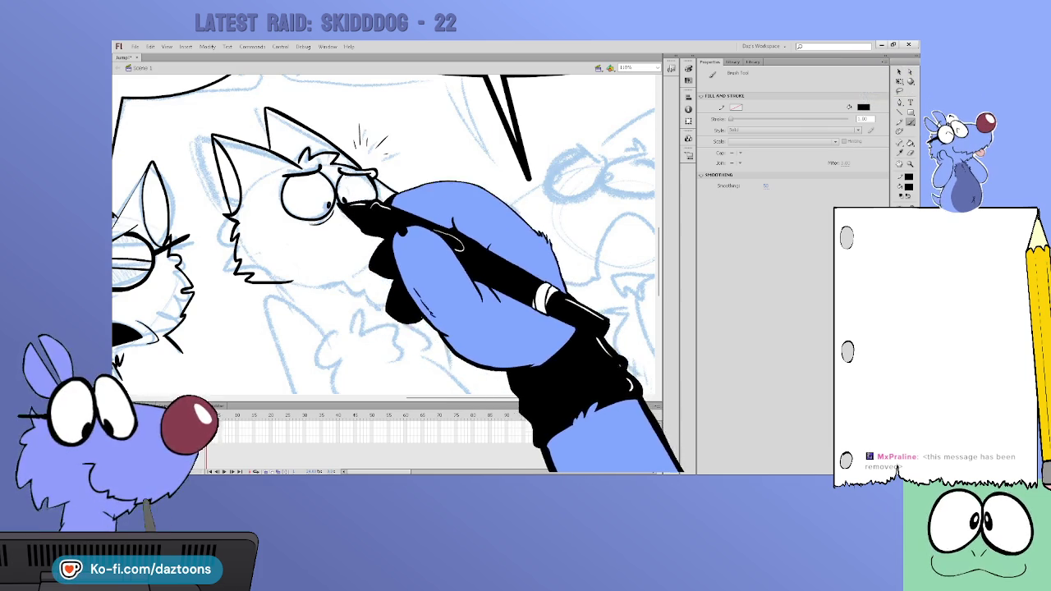
drag(374, 179, 454, 236)
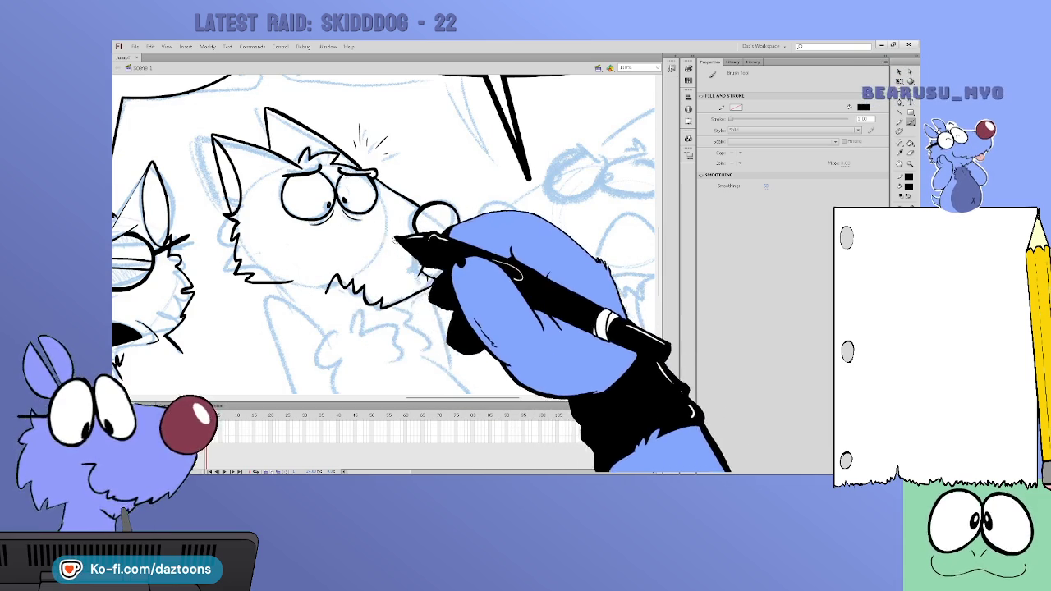
drag(369, 283, 321, 289)
drag(437, 202, 443, 205)
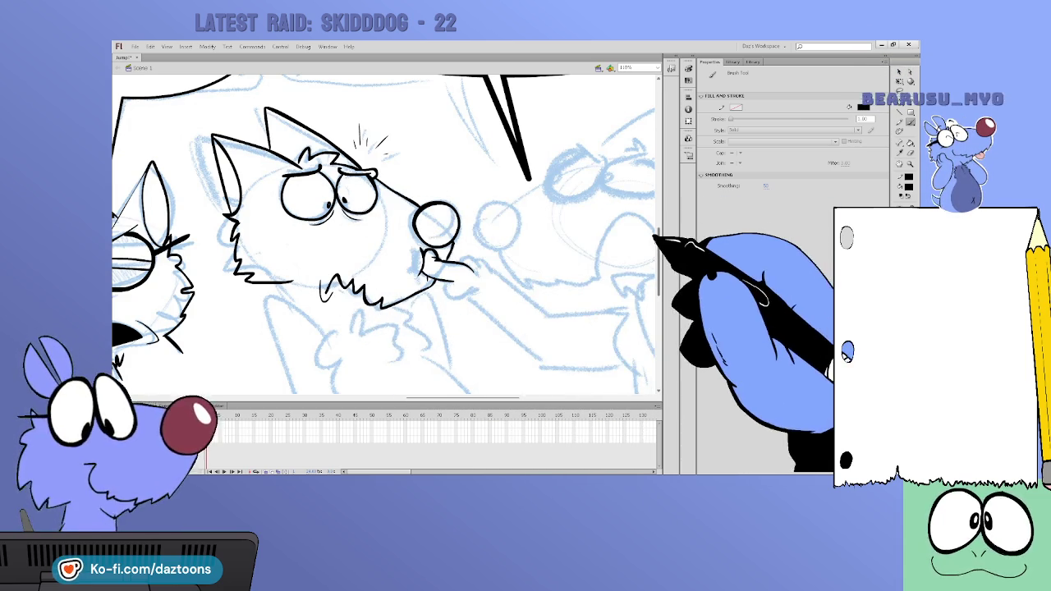
Ink the dog's chin, neck line, zigzag beard and chest fur
scroll(654, 238, down, 3)
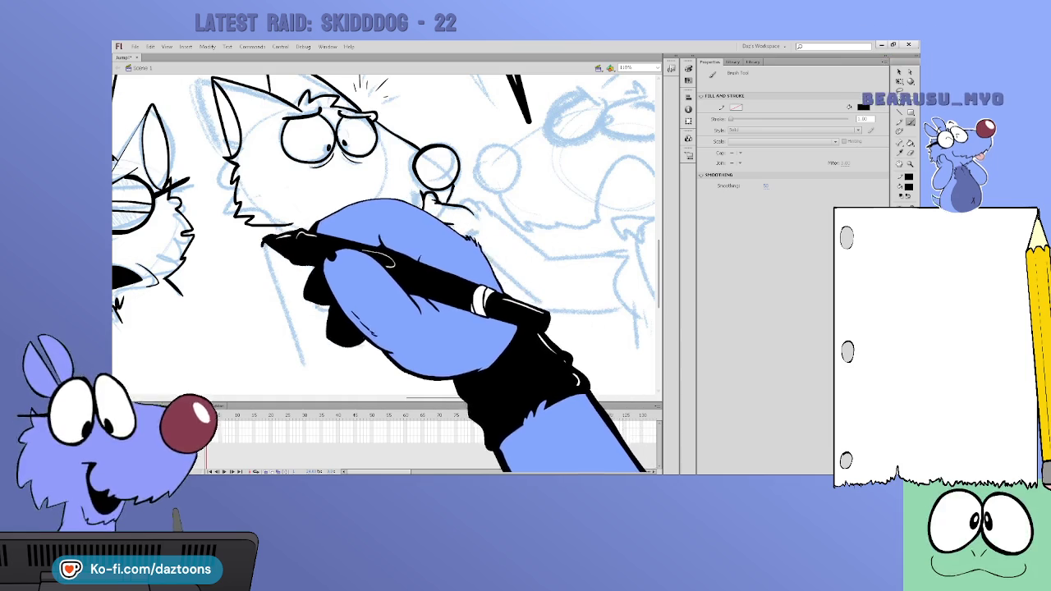
drag(262, 238, 316, 390)
drag(321, 243, 407, 224)
drag(336, 266, 352, 335)
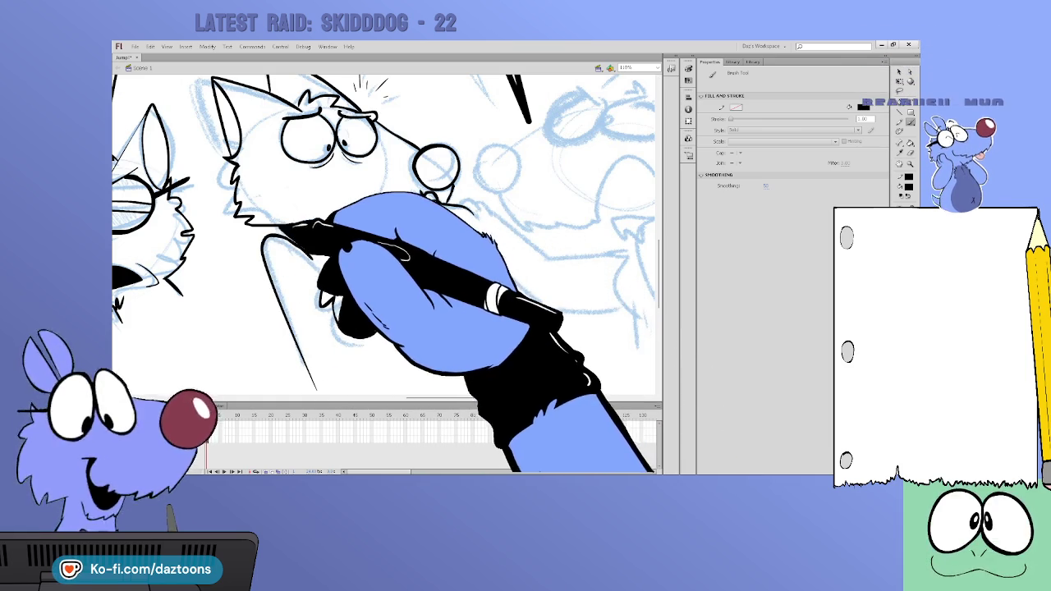
drag(293, 222, 433, 234)
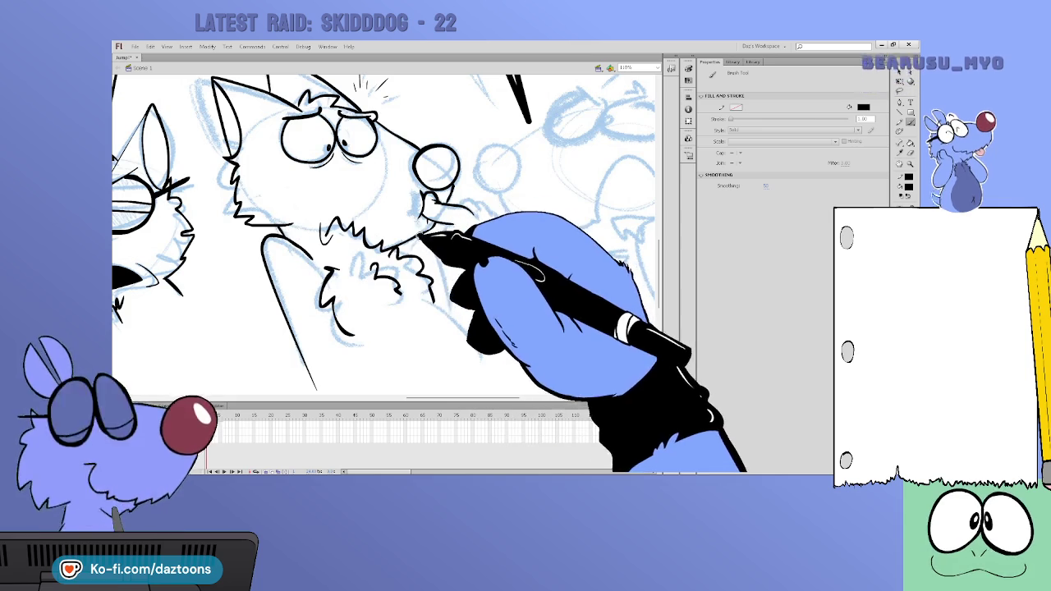
drag(377, 263, 430, 304)
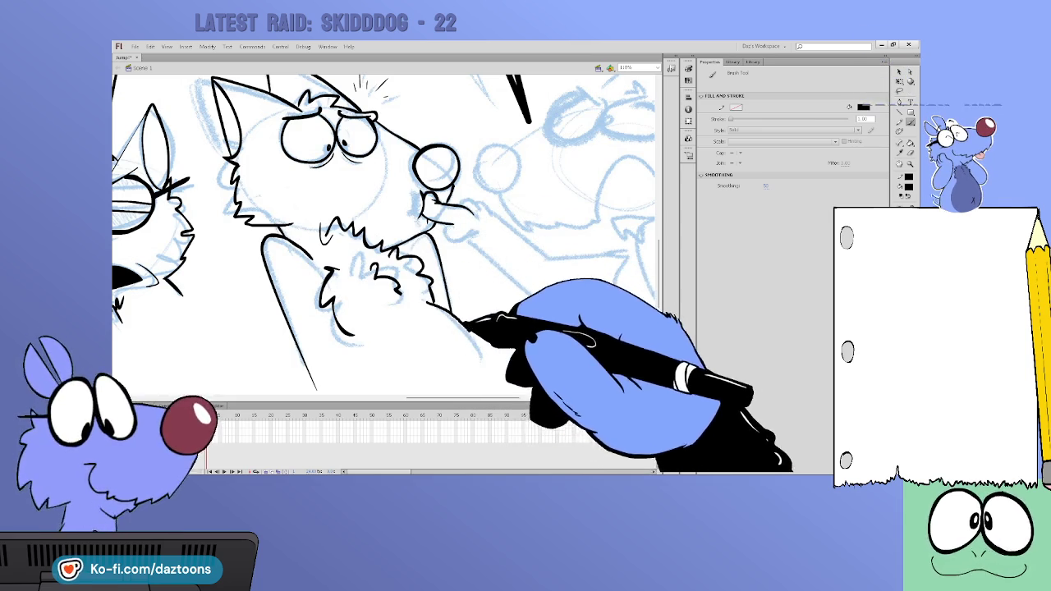
drag(658, 243, 659, 261)
drag(351, 276, 376, 325)
Ink the curve of the dog's body and pan over to the snowy hill panel
drag(441, 241, 492, 312)
key(v)
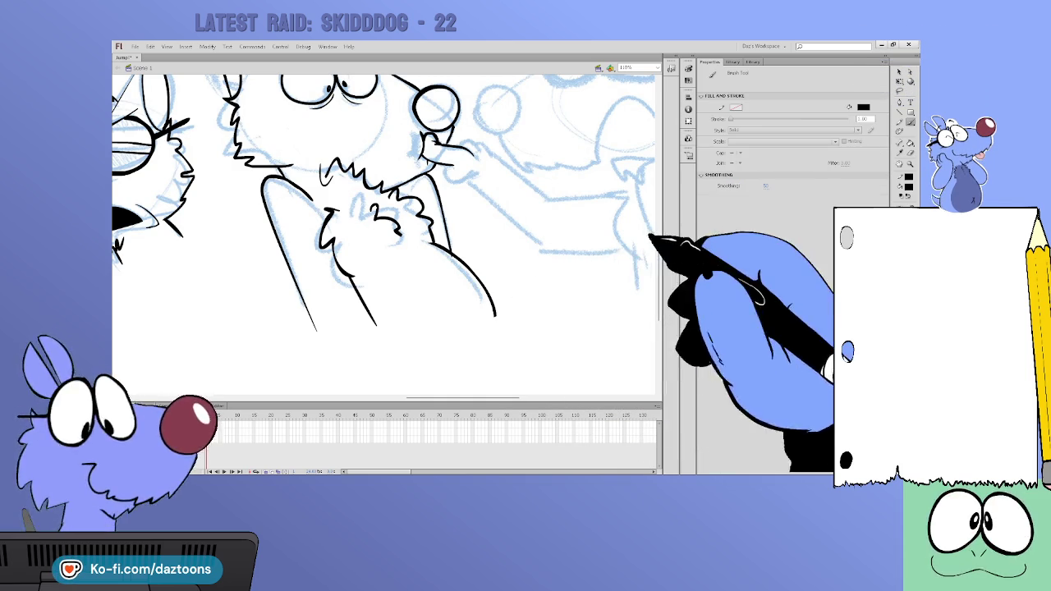
mouse_move(505, 294)
mouse_down()
mouse_move(605, 146)
mouse_move(460, 312)
mouse_up()
key(b)
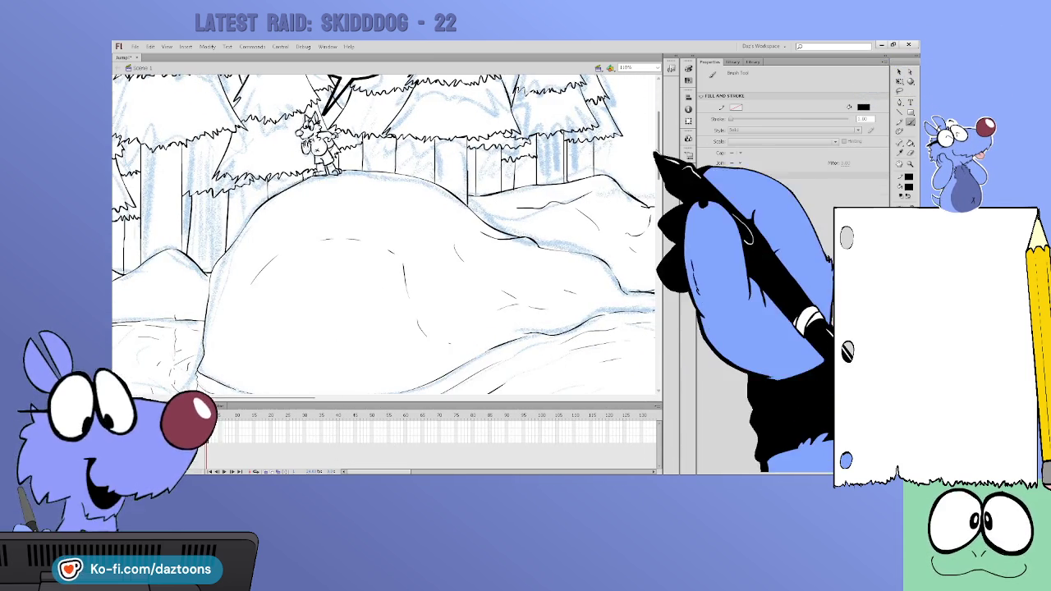
Add a short stroke on the snow mound, check the hill dog, then scroll to the WHOAH. bubble
scroll(386, 234, down, 1)
scroll(386, 234, down, 1)
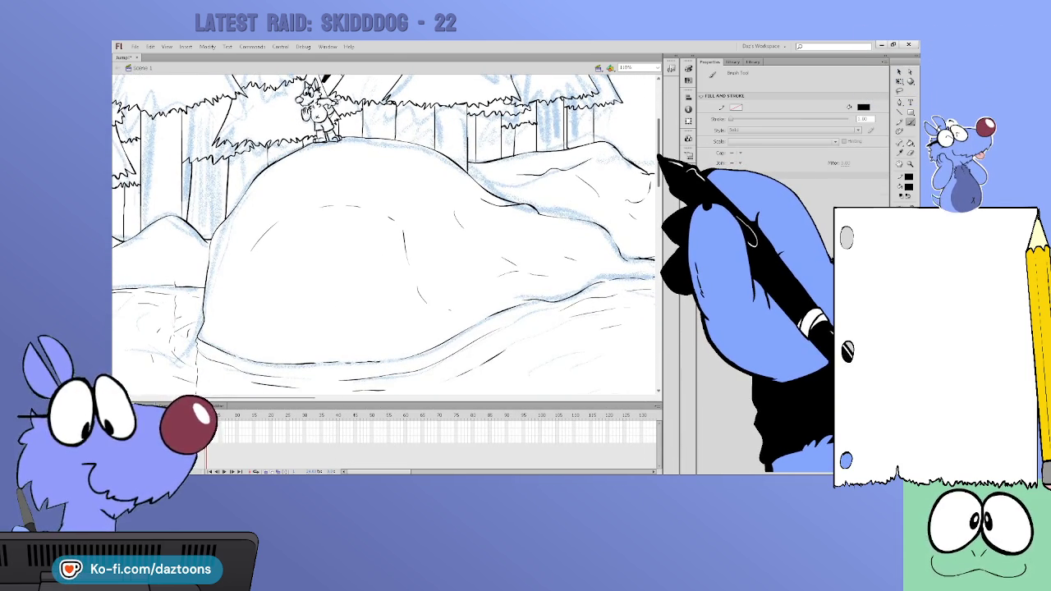
drag(517, 174, 542, 175)
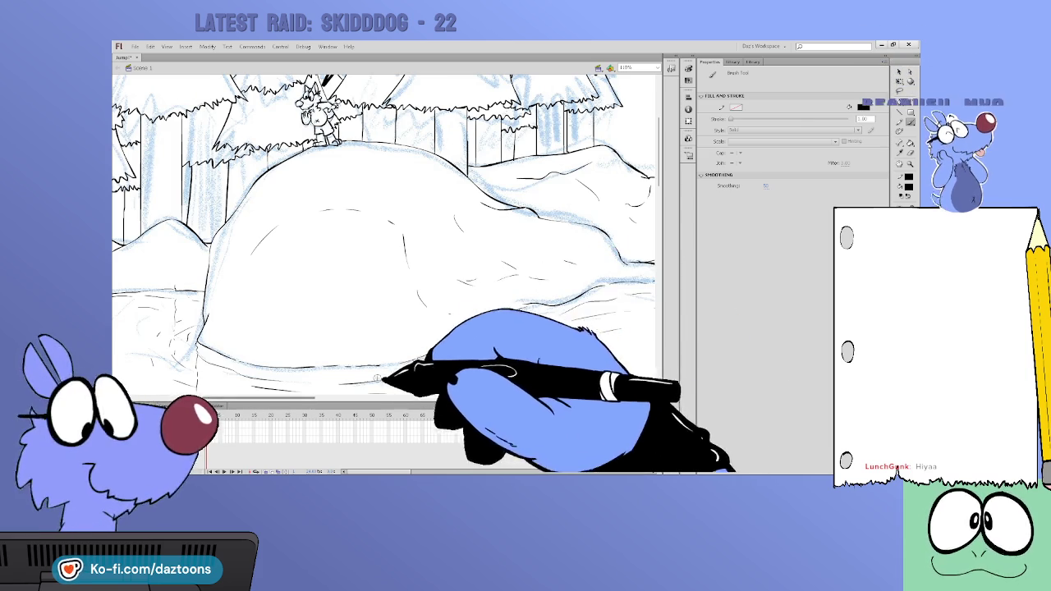
key(ctrl+equal)
key(ctrl+equal)
key(ctrl+minus)
key(ctrl+minus)
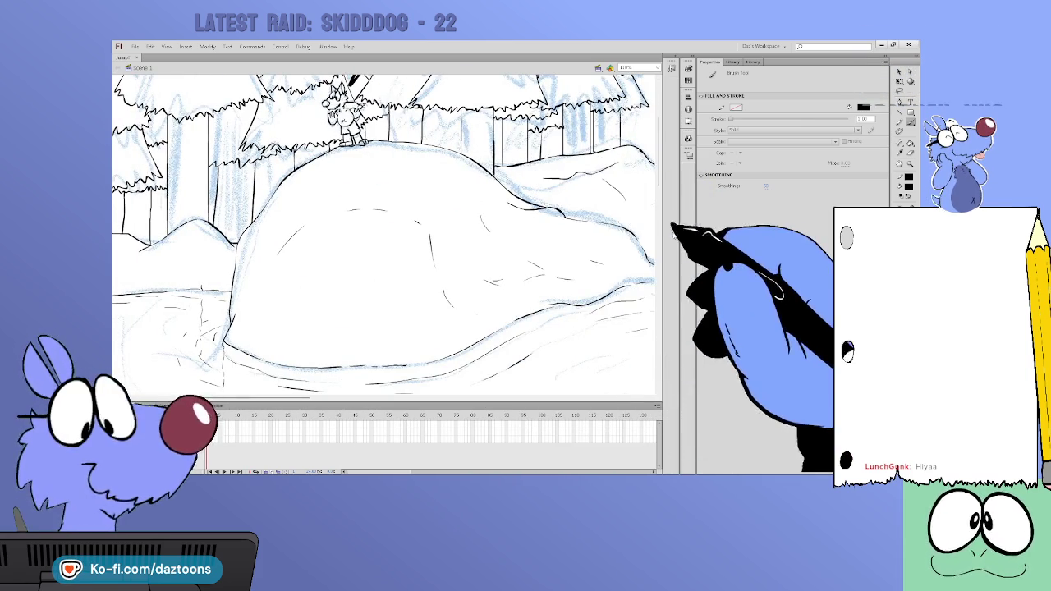
scroll(386, 234, up, 1)
scroll(386, 234, up, 5)
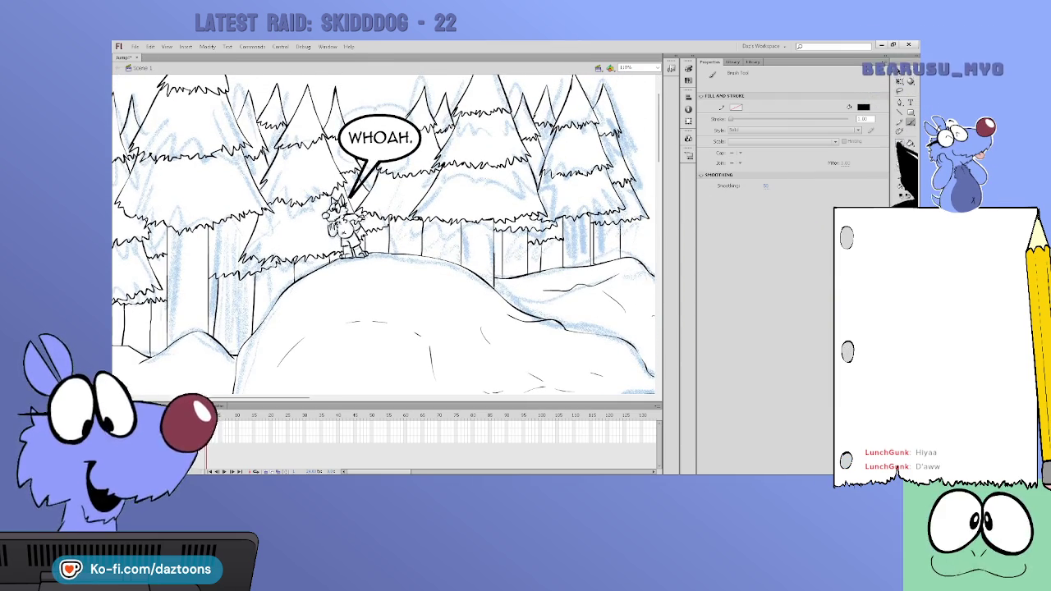
Select the WHOAH. bubble with the Paint Bucket, deselect it, and return to the dog panel
key(k)
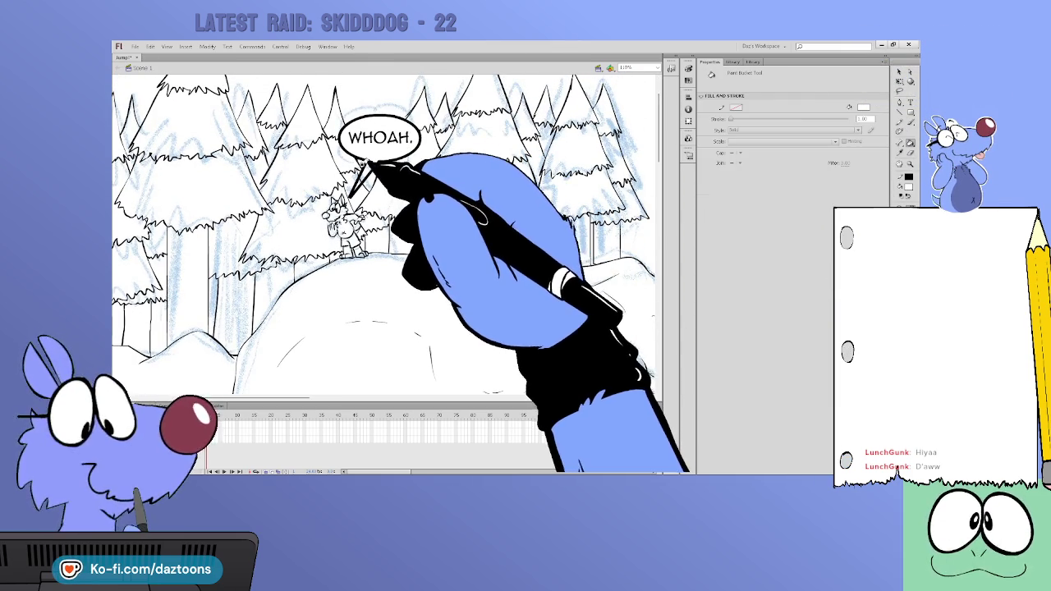
double_click(379, 151)
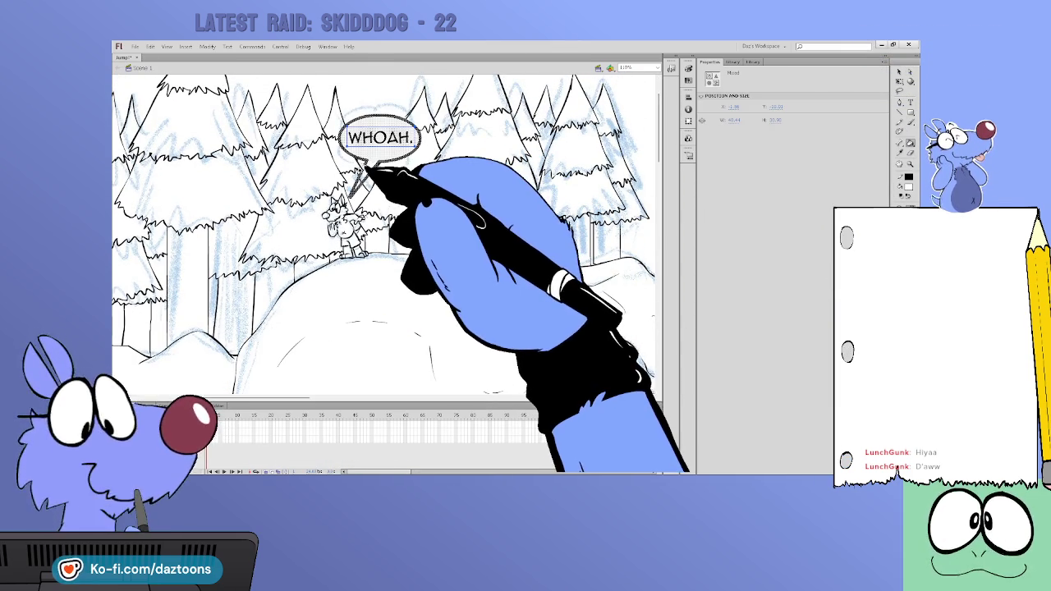
click(899, 73)
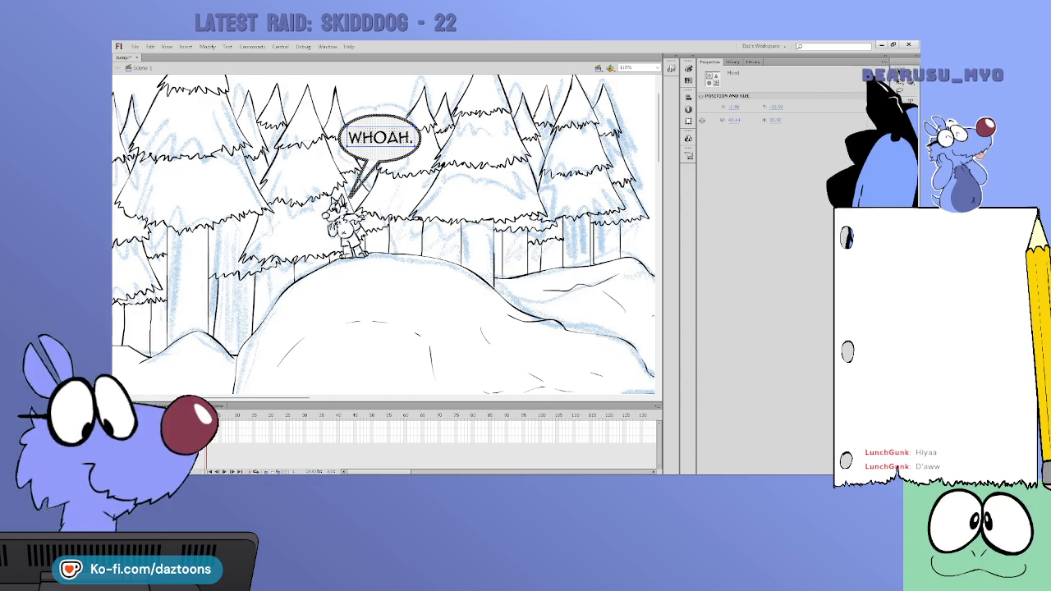
click(527, 298)
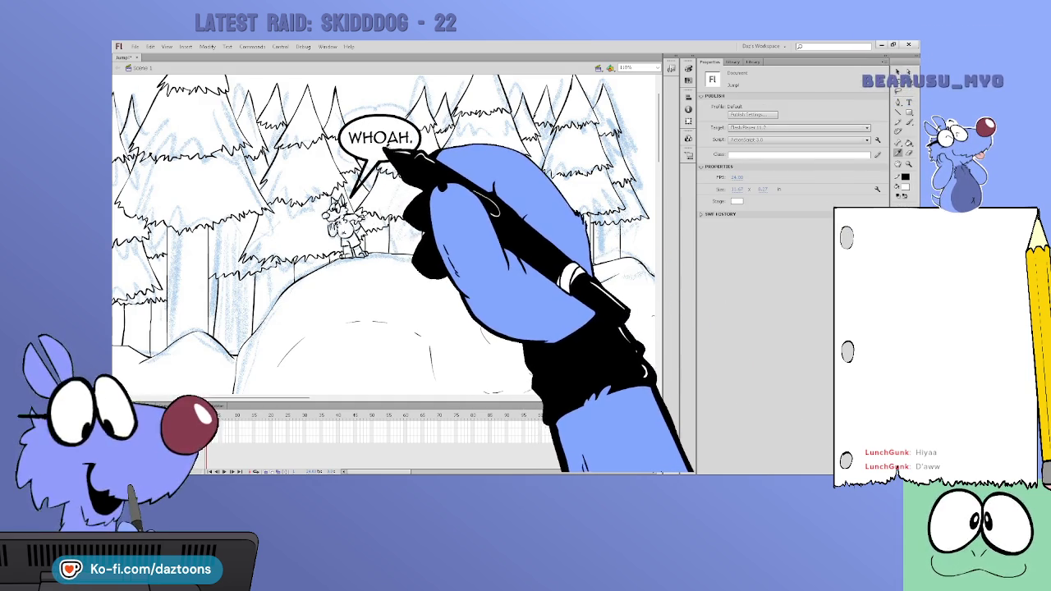
key(k)
drag(661, 148, 661, 279)
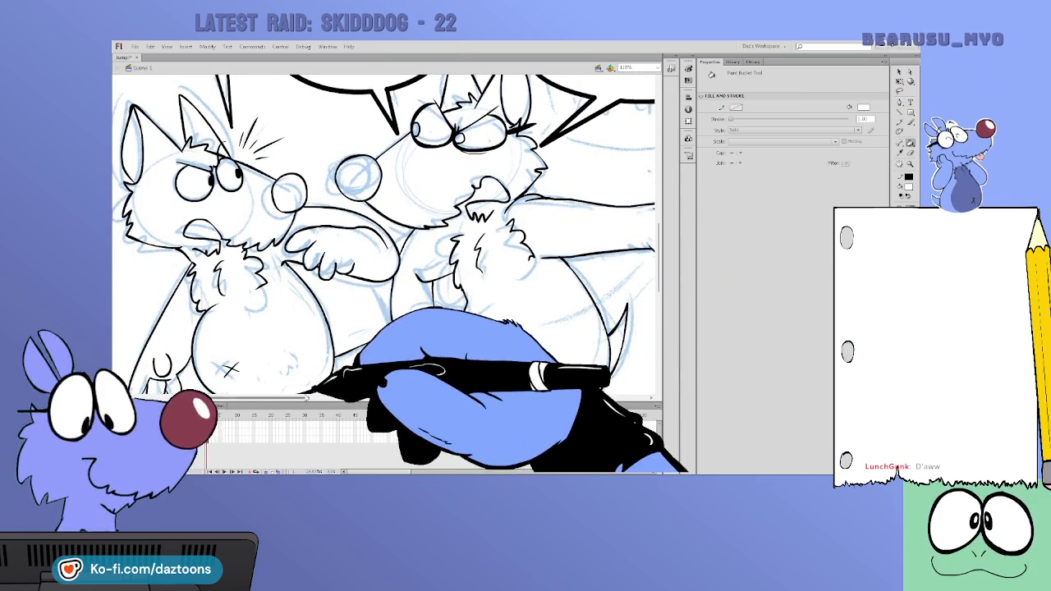
drag(298, 398, 538, 394)
key(b)
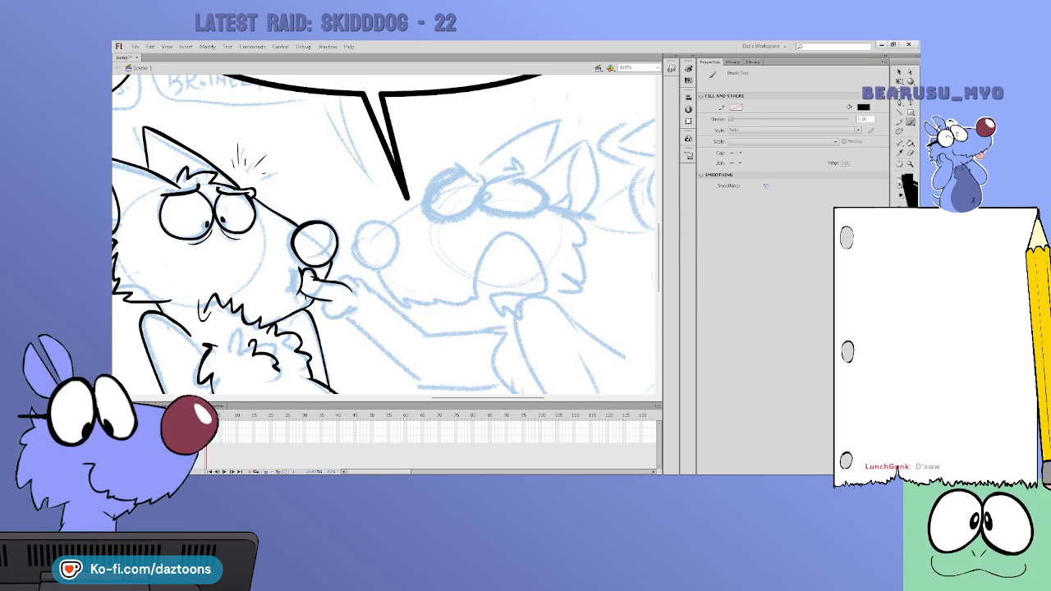
Ink the glasses dog's round lens, the snout's lower line and the pupil, undoing a stray stroke
drag(454, 164, 485, 197)
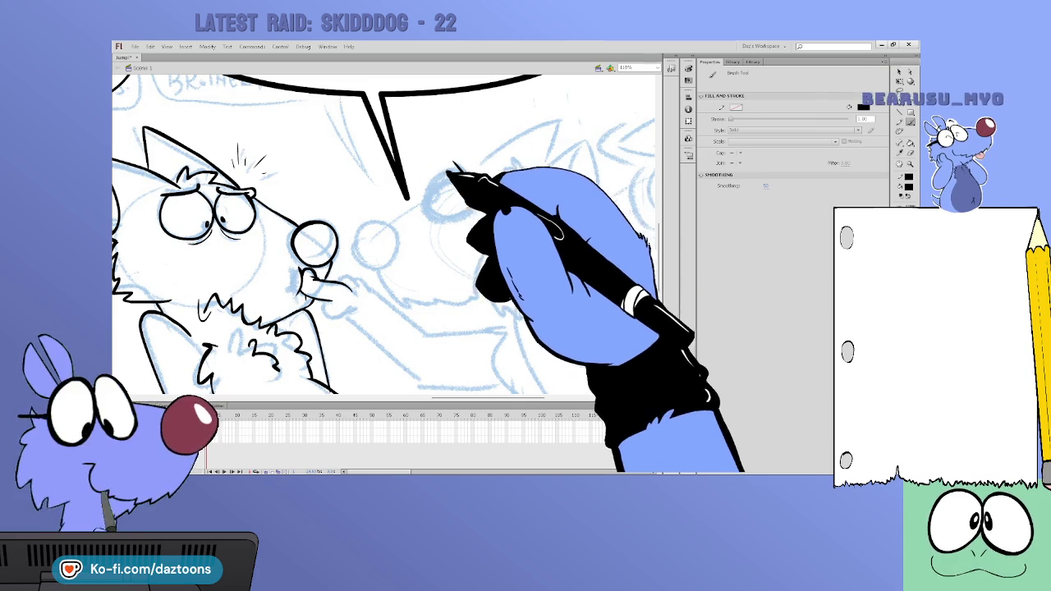
mouse_move(454, 164)
mouse_down()
mouse_move(427, 184)
mouse_move(470, 215)
mouse_up()
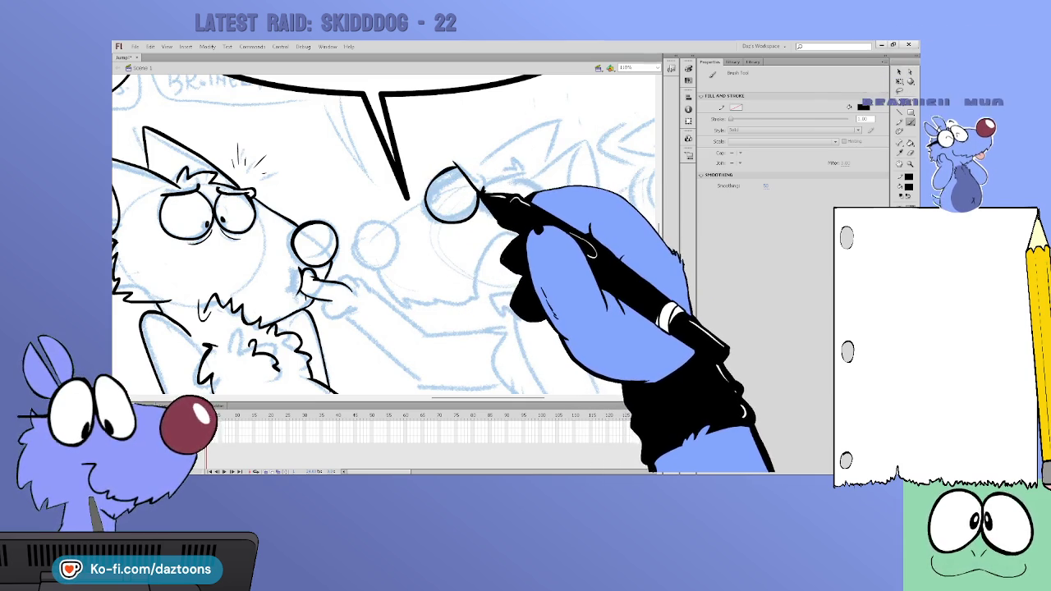
mouse_move(462, 211)
mouse_down()
mouse_move(427, 216)
mouse_move(453, 165)
mouse_up()
drag(456, 220, 478, 197)
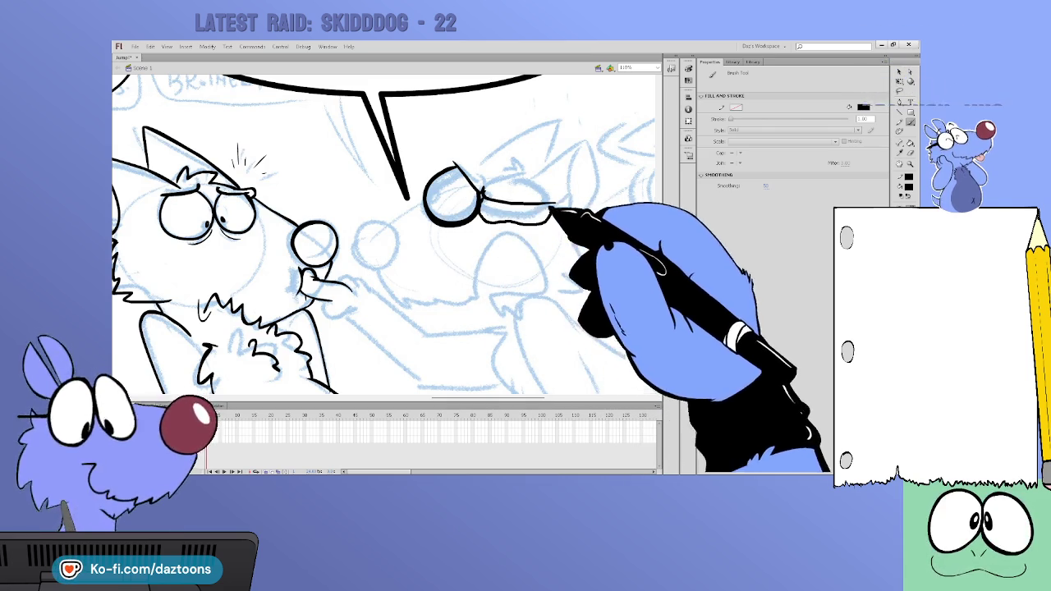
drag(492, 226, 543, 228)
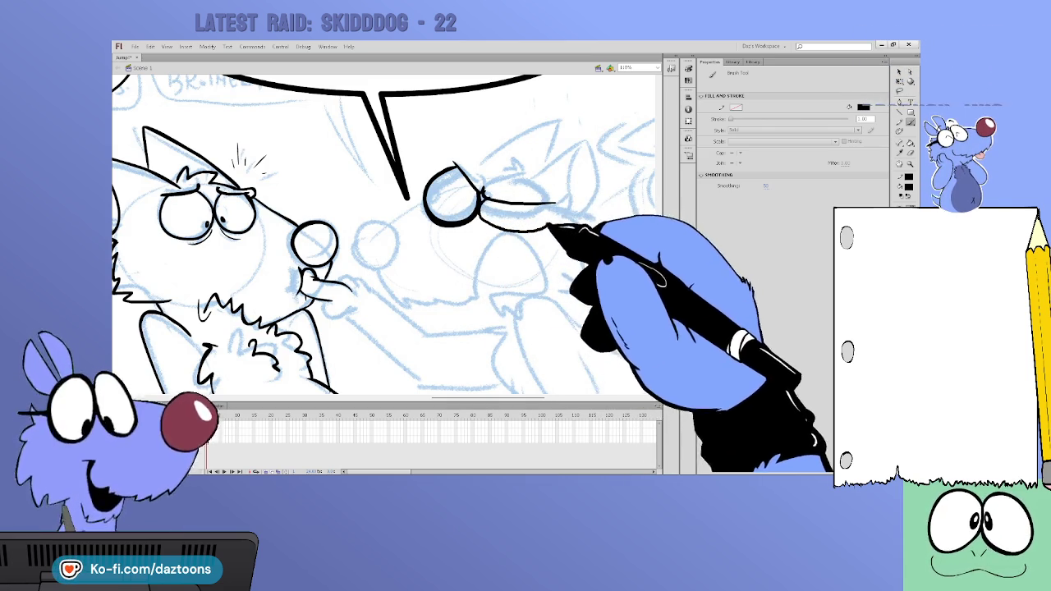
key(ctrl+z)
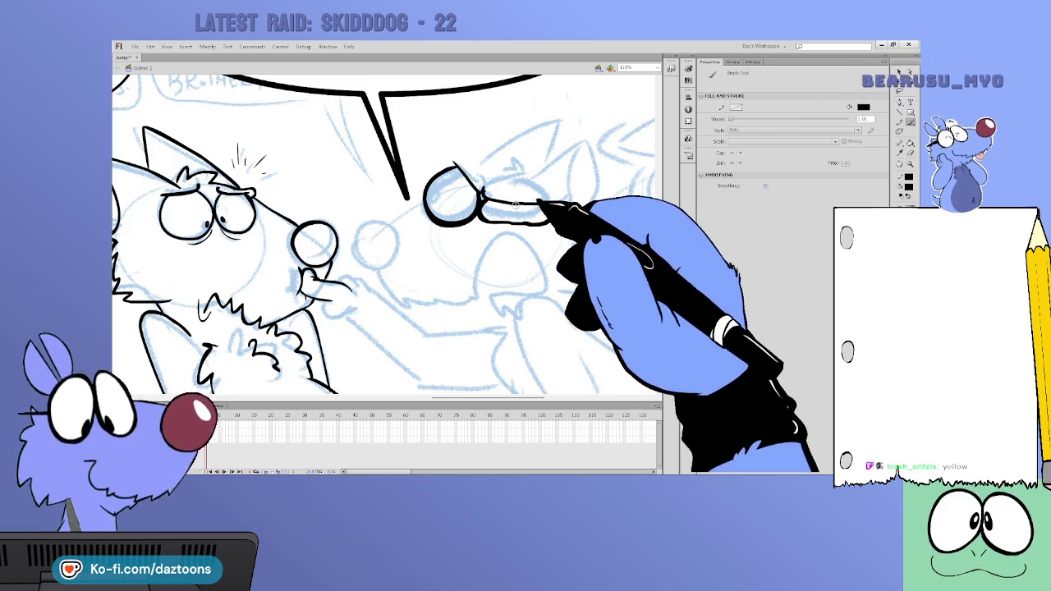
key(v)
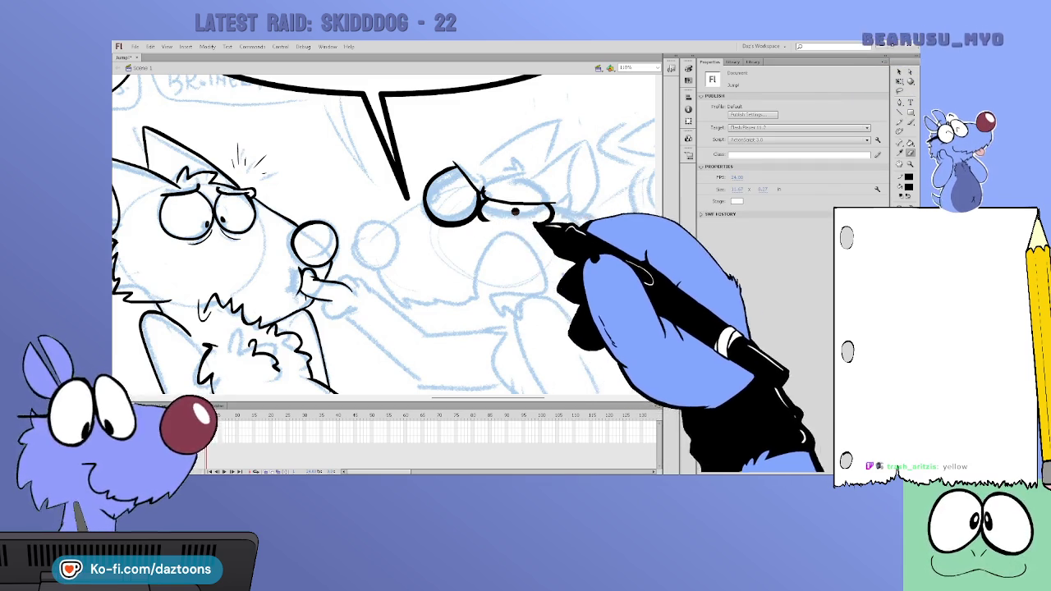
key(b)
drag(480, 218, 551, 222)
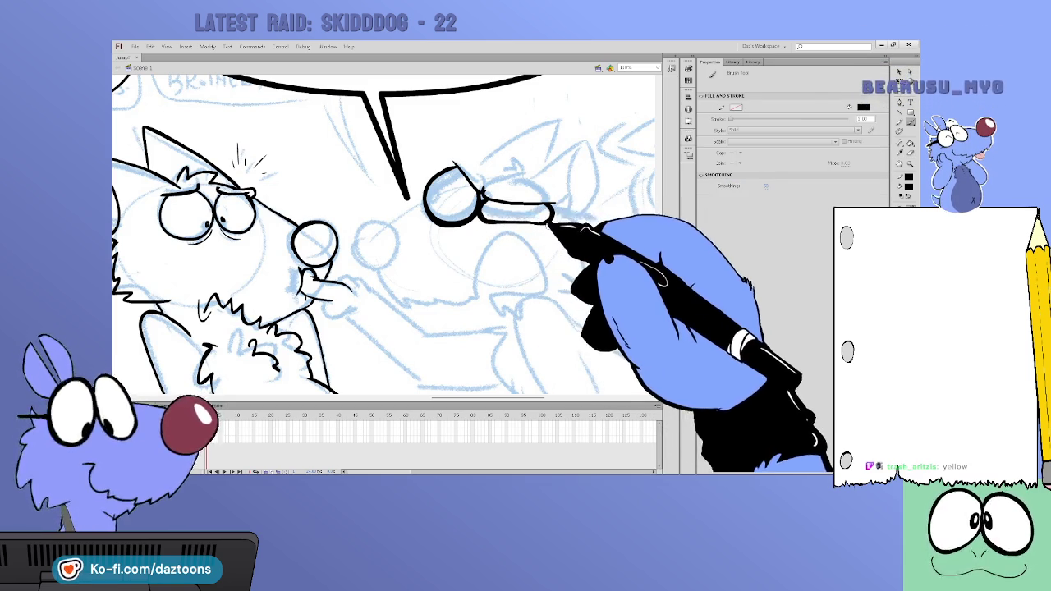
mouse_move(430, 195)
mouse_down()
mouse_move(430, 205)
mouse_move(486, 215)
mouse_move(522, 200)
mouse_move(554, 209)
mouse_up()
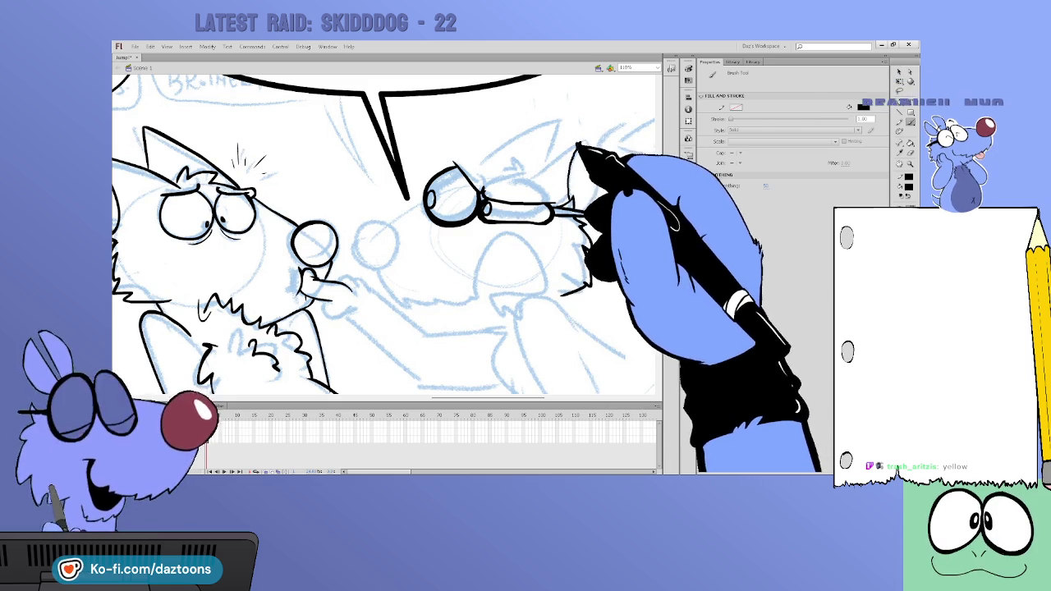
Ink the dog's ear outline, fur tufts, snout lines and tall ear
mouse_move(532, 191)
mouse_down()
mouse_move(579, 146)
mouse_move(589, 203)
mouse_up()
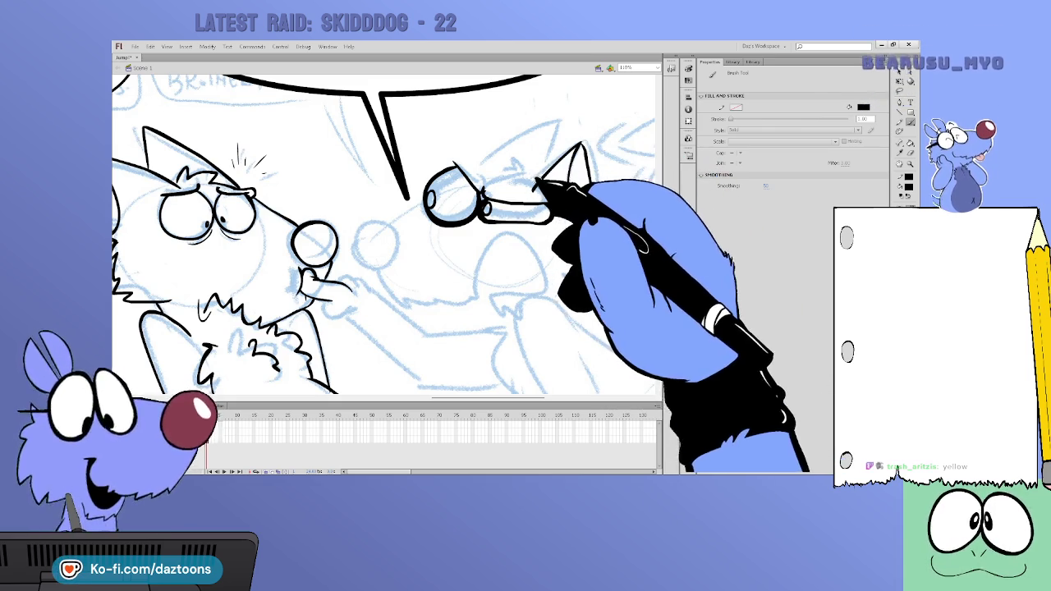
mouse_move(537, 182)
mouse_down()
mouse_move(513, 176)
mouse_move(551, 215)
mouse_up()
drag(484, 179, 555, 122)
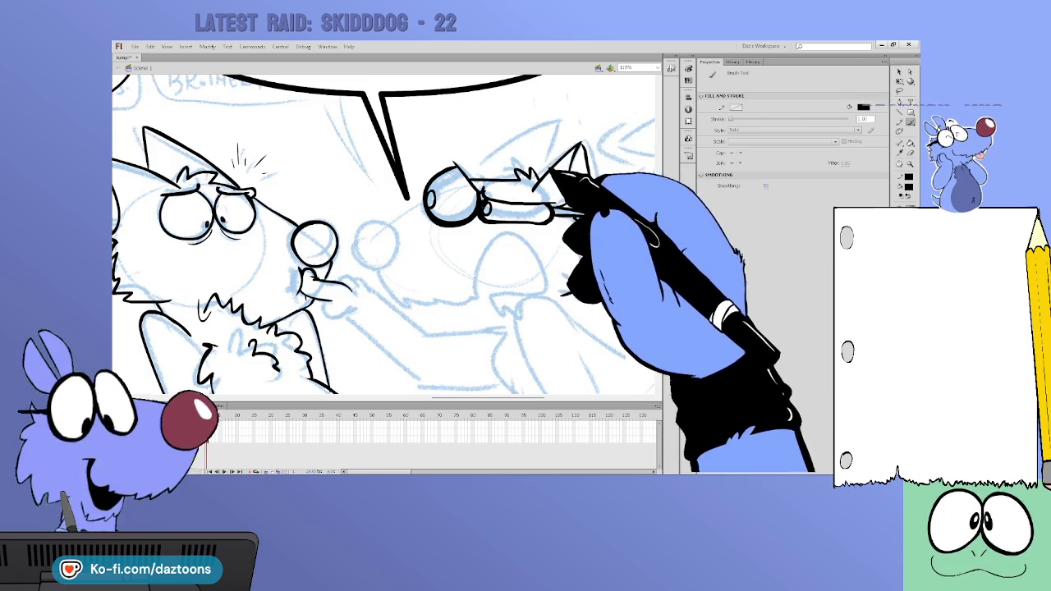
mouse_move(546, 169)
mouse_down()
mouse_move(480, 179)
mouse_move(421, 206)
mouse_up()
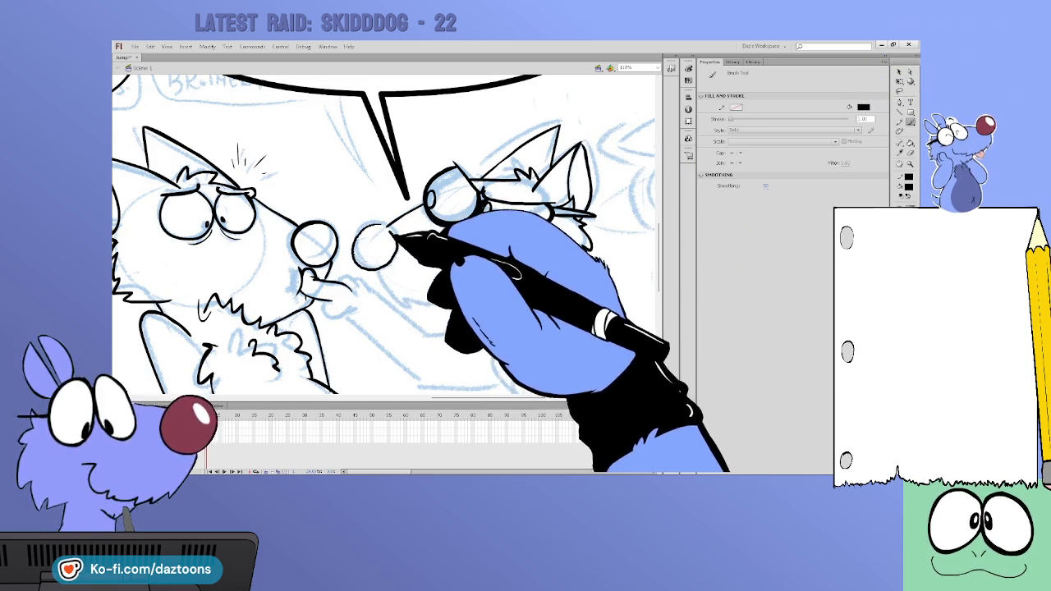
Ink the round nose, jaw fur, open mouth, paw and the arm below it
drag(367, 223, 371, 226)
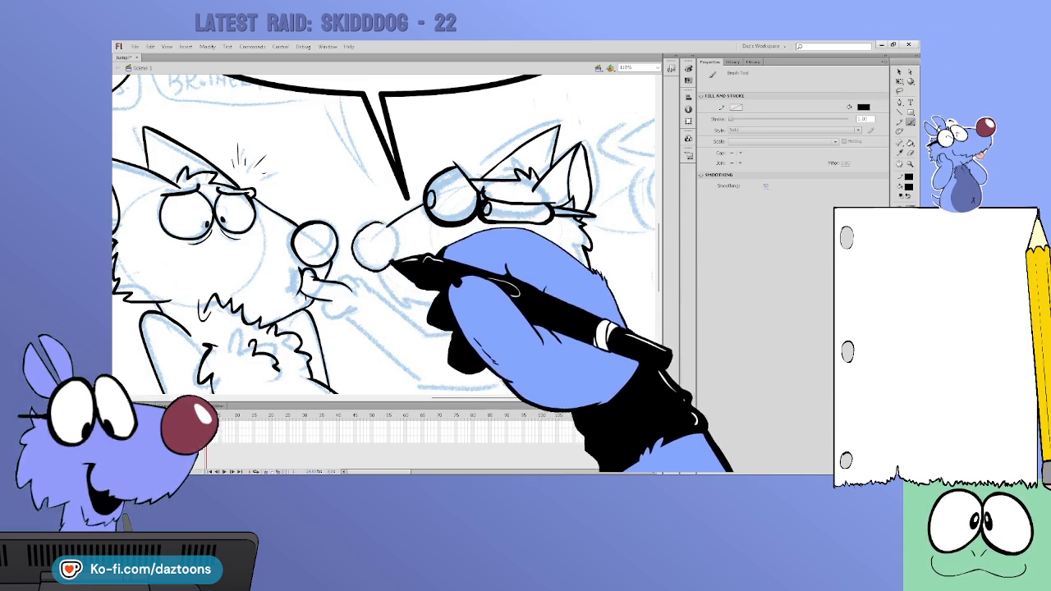
drag(404, 299, 474, 283)
mouse_move(496, 244)
mouse_down()
mouse_move(498, 277)
mouse_move(517, 306)
mouse_up()
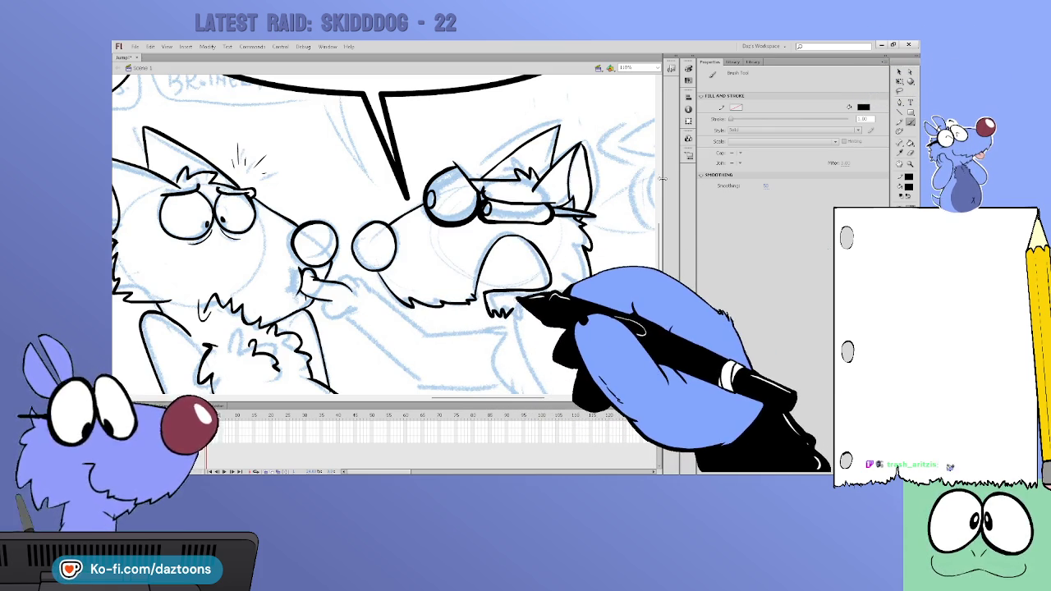
drag(663, 235, 659, 243)
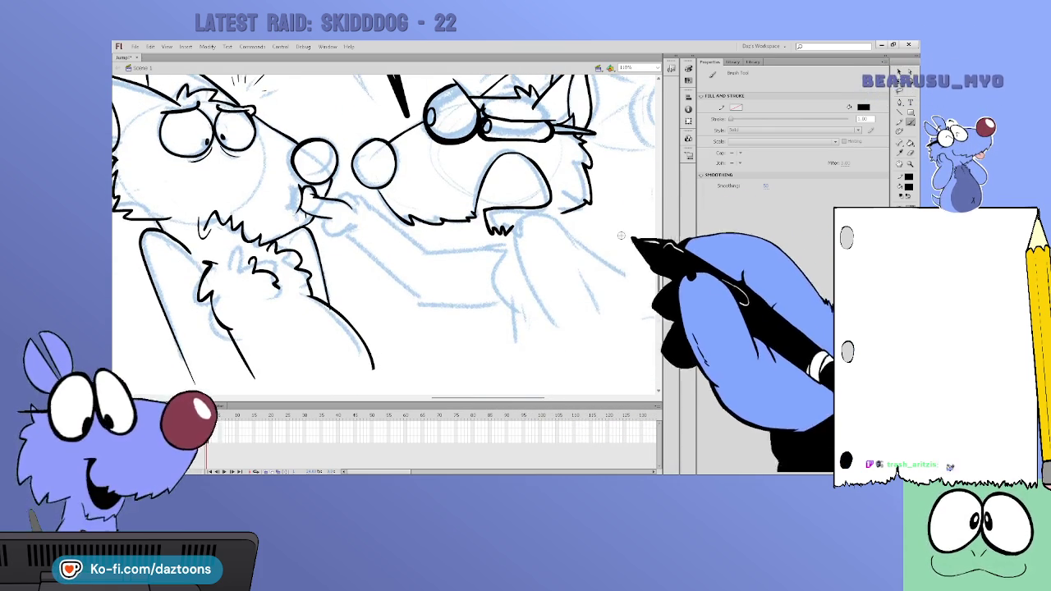
drag(517, 226, 550, 345)
drag(580, 265, 600, 334)
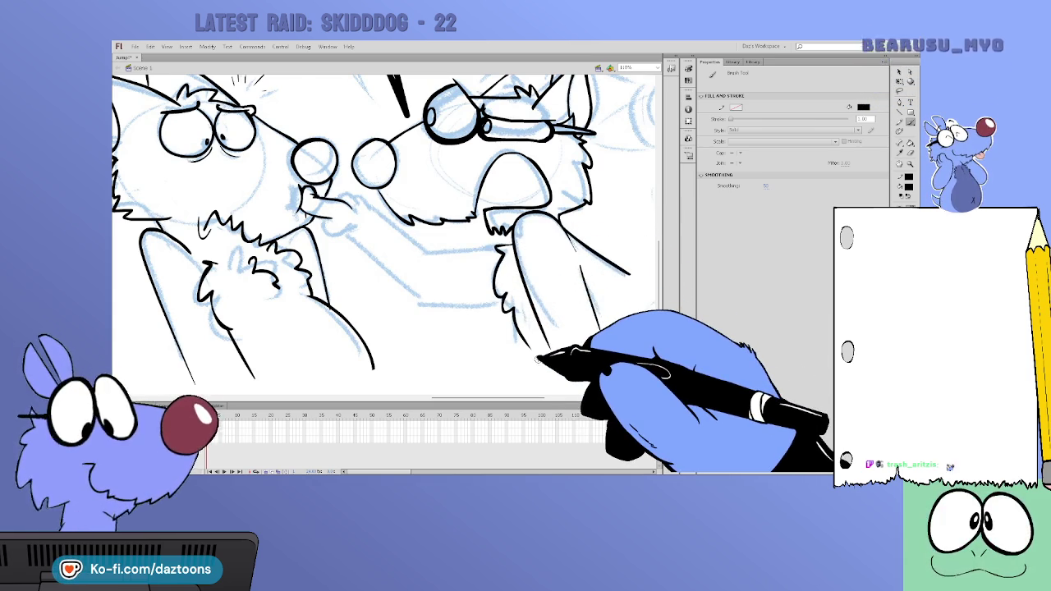
drag(507, 257, 549, 351)
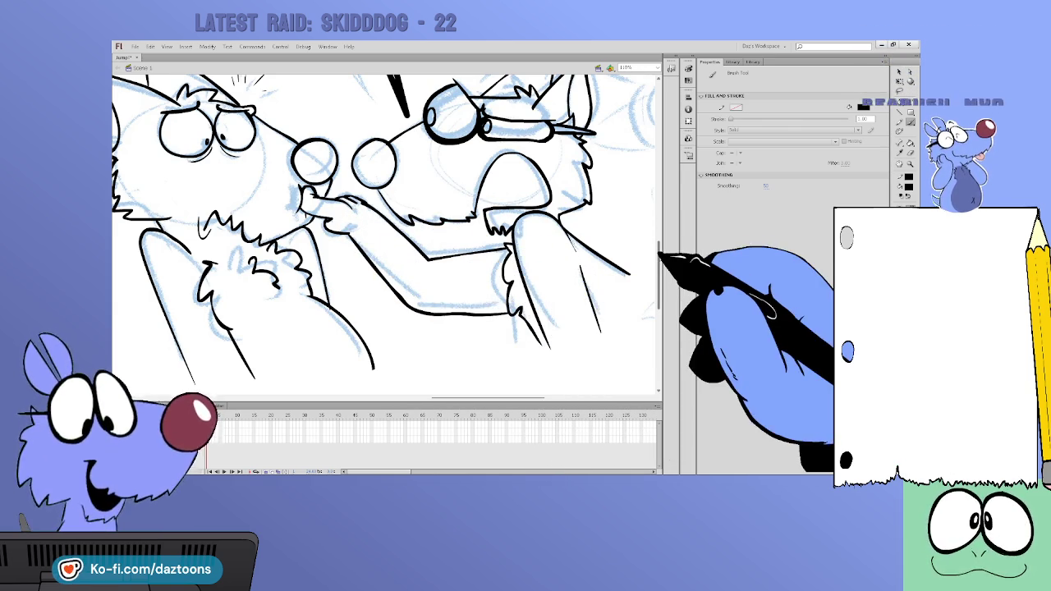
drag(658, 261, 653, 241)
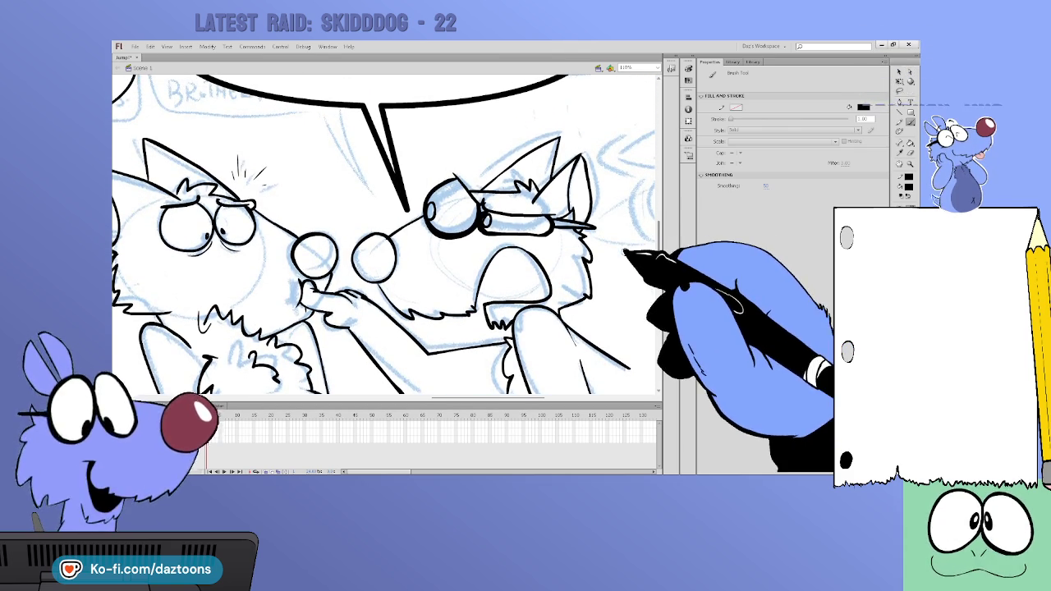
drag(460, 402, 539, 401)
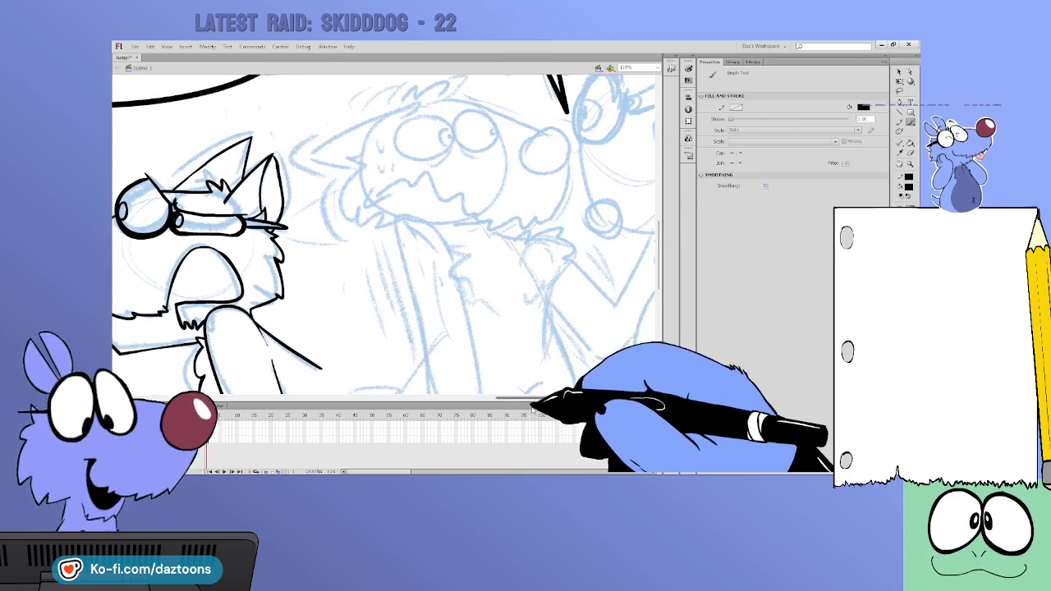
Ink the worried dog's brow, both eye outlines, a pupil and the top of the nose
drag(657, 246, 644, 230)
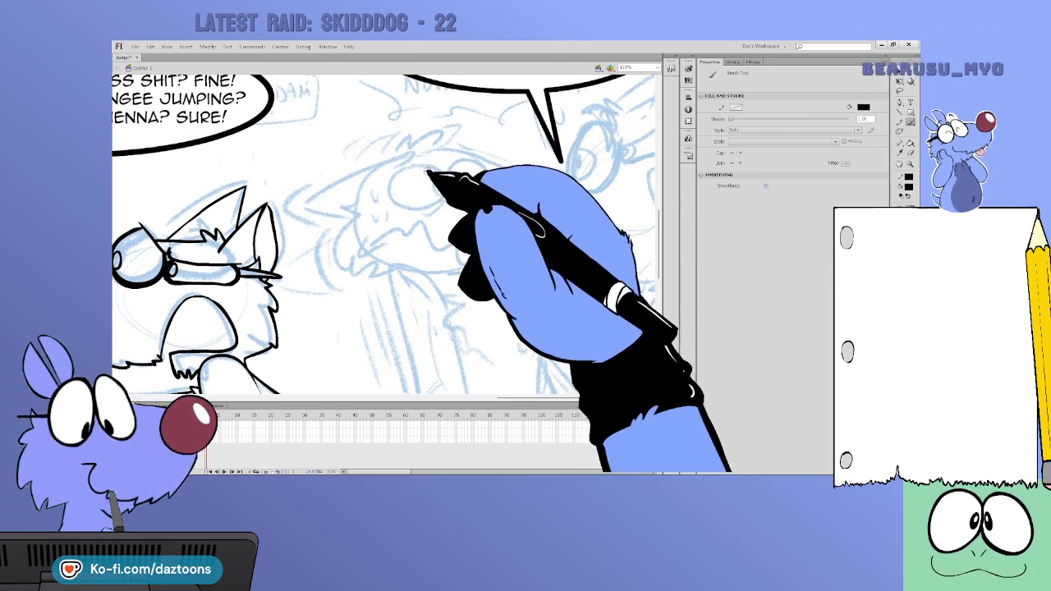
drag(461, 147, 481, 153)
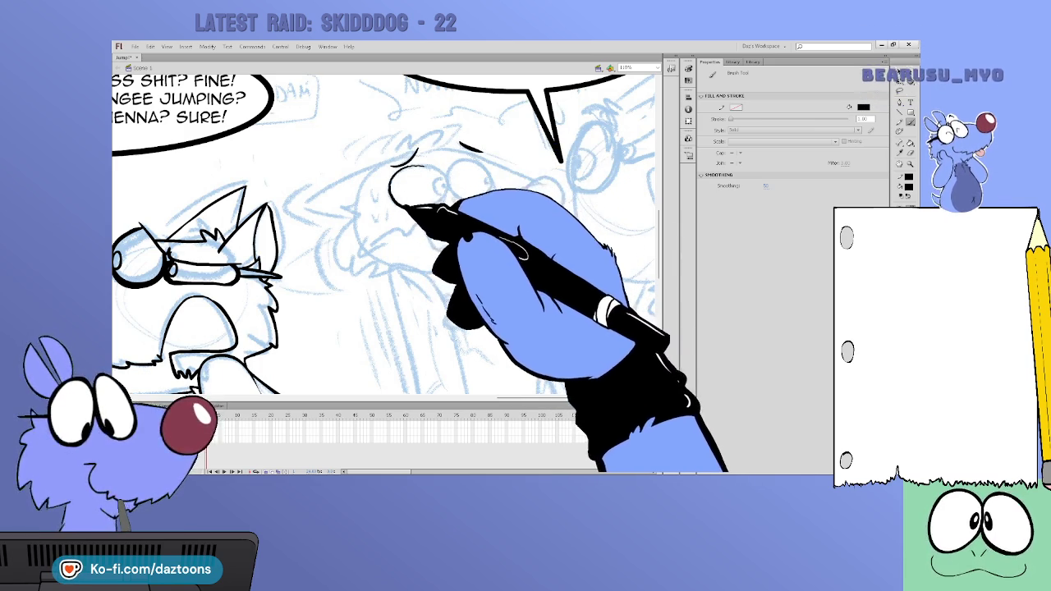
drag(400, 204, 438, 200)
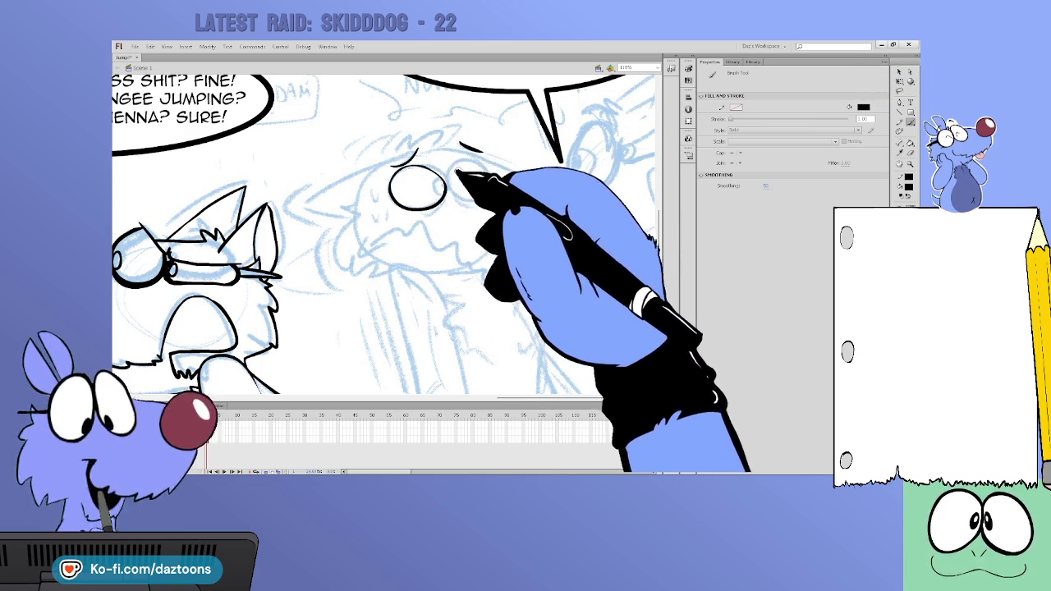
mouse_move(418, 166)
mouse_down()
mouse_move(390, 185)
mouse_move(410, 211)
mouse_move(431, 211)
mouse_up()
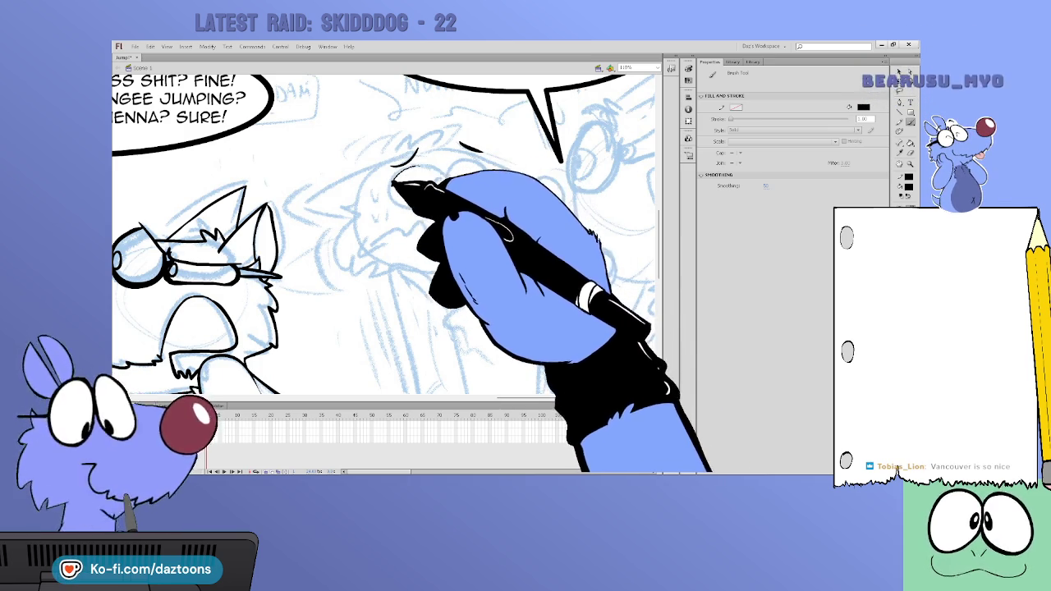
drag(394, 200, 439, 205)
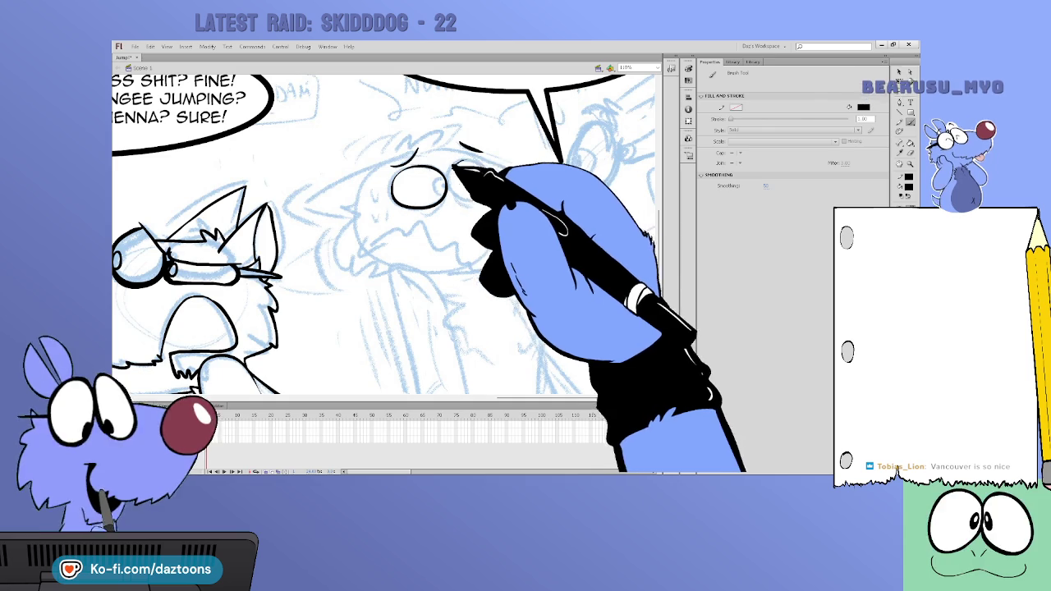
mouse_move(450, 195)
mouse_down()
mouse_move(492, 187)
mouse_move(482, 168)
mouse_up()
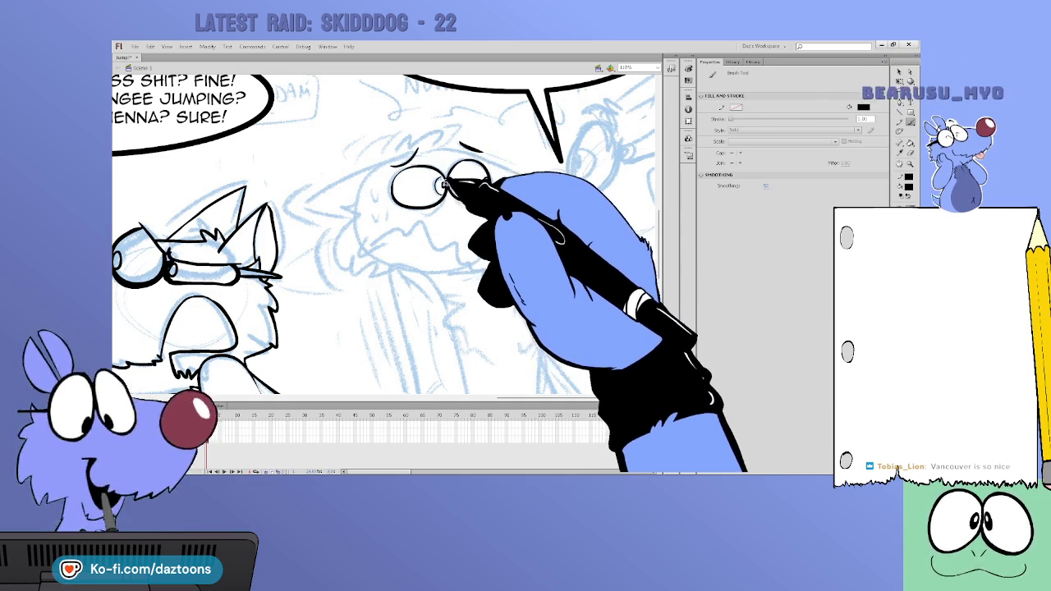
mouse_move(482, 176)
mouse_down()
mouse_move(518, 211)
mouse_move(563, 201)
mouse_up()
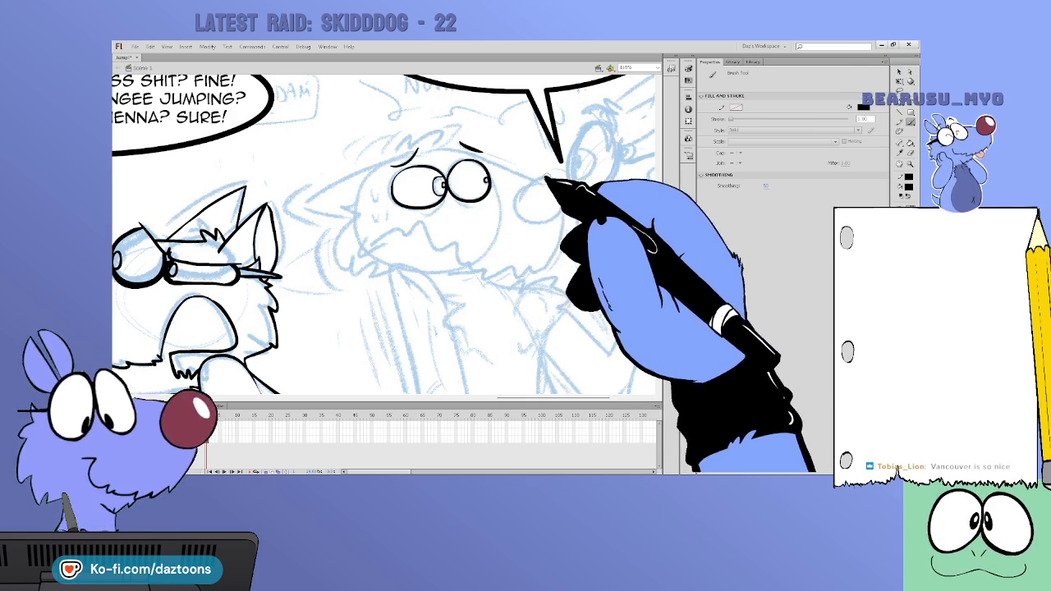
drag(522, 177, 526, 179)
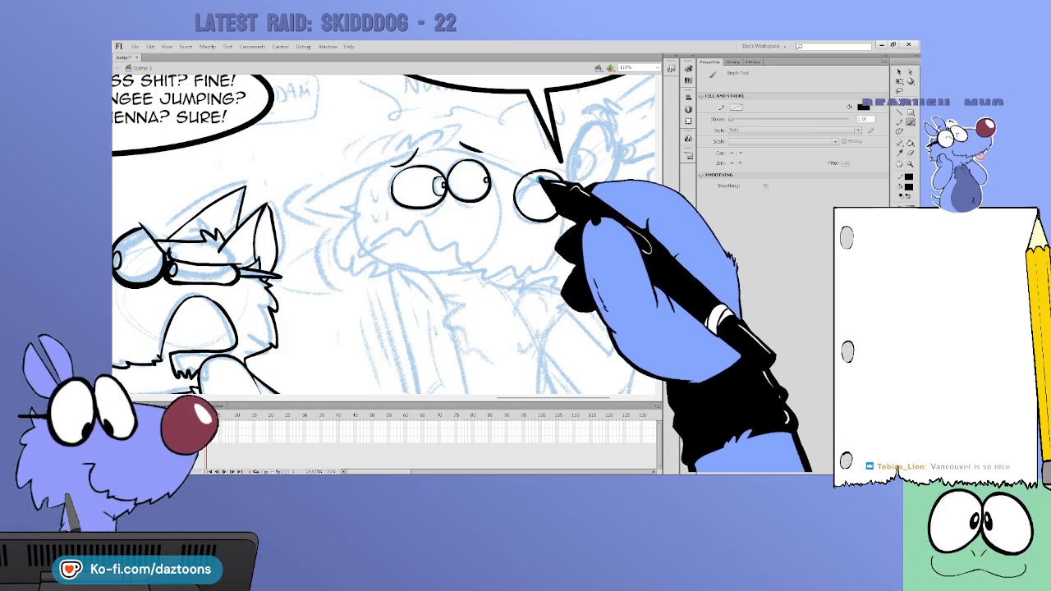
Ink the left cheek line, the head outline, another eye and the top of the ear
key(v)
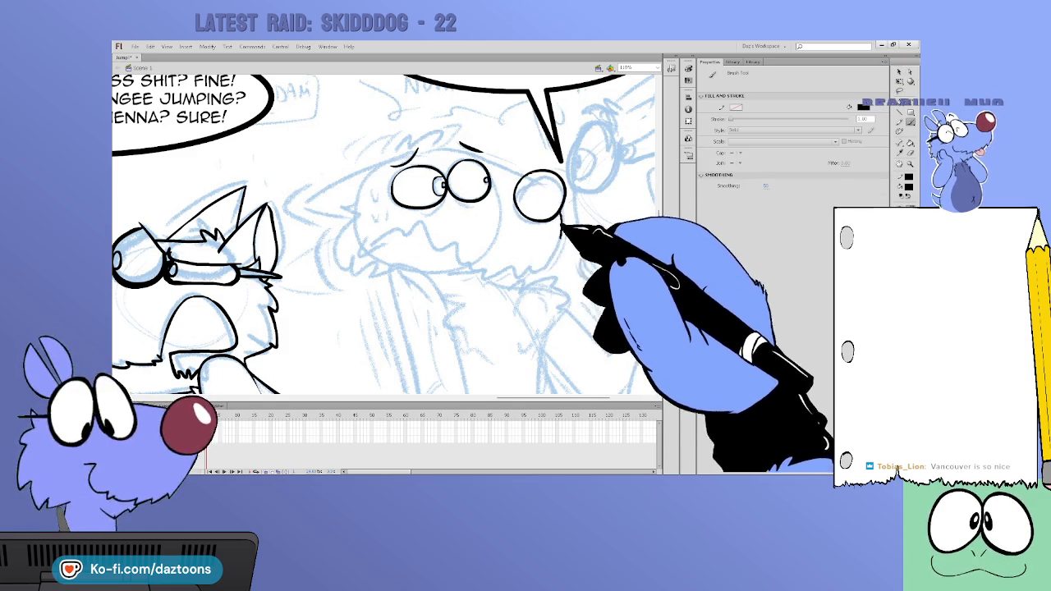
key(b)
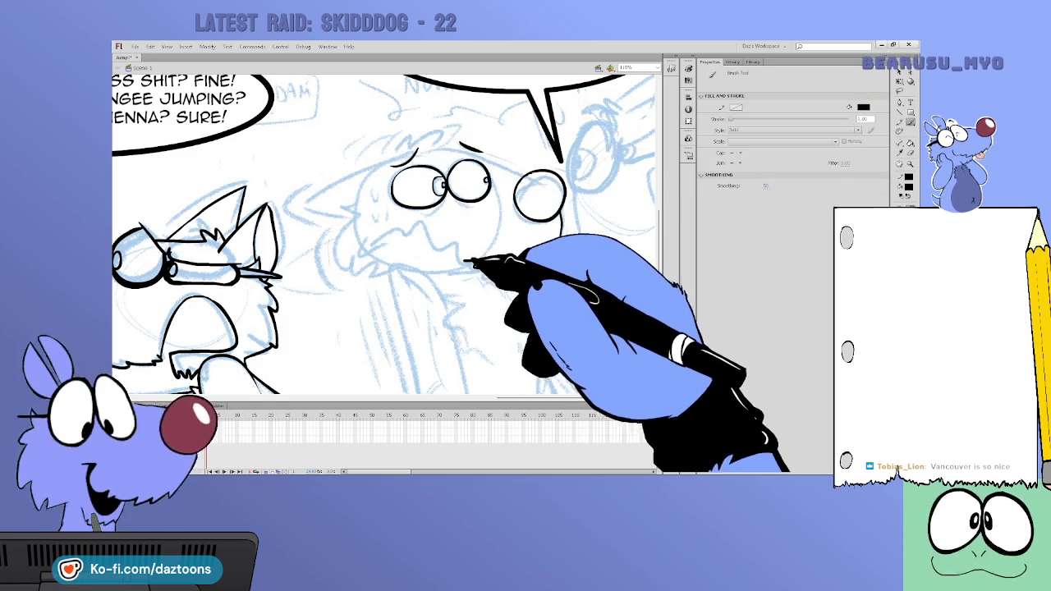
drag(386, 230, 371, 250)
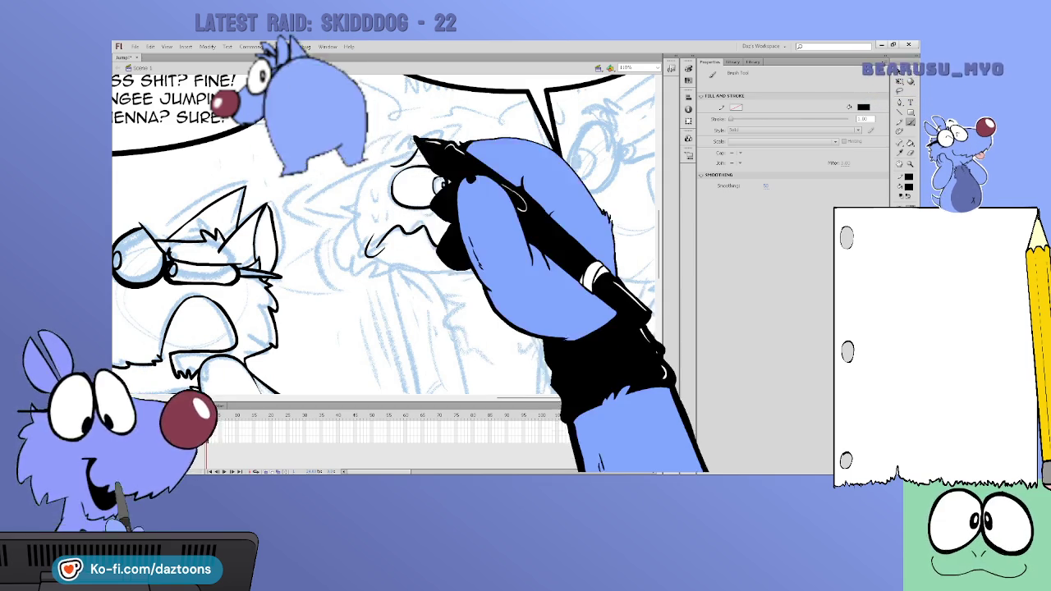
mouse_move(410, 155)
mouse_down()
mouse_move(310, 194)
mouse_move(353, 206)
mouse_move(352, 270)
mouse_move(394, 277)
mouse_up()
mouse_move(402, 154)
mouse_down()
mouse_move(446, 145)
mouse_move(468, 176)
mouse_move(445, 159)
mouse_move(567, 170)
mouse_move(530, 176)
mouse_up()
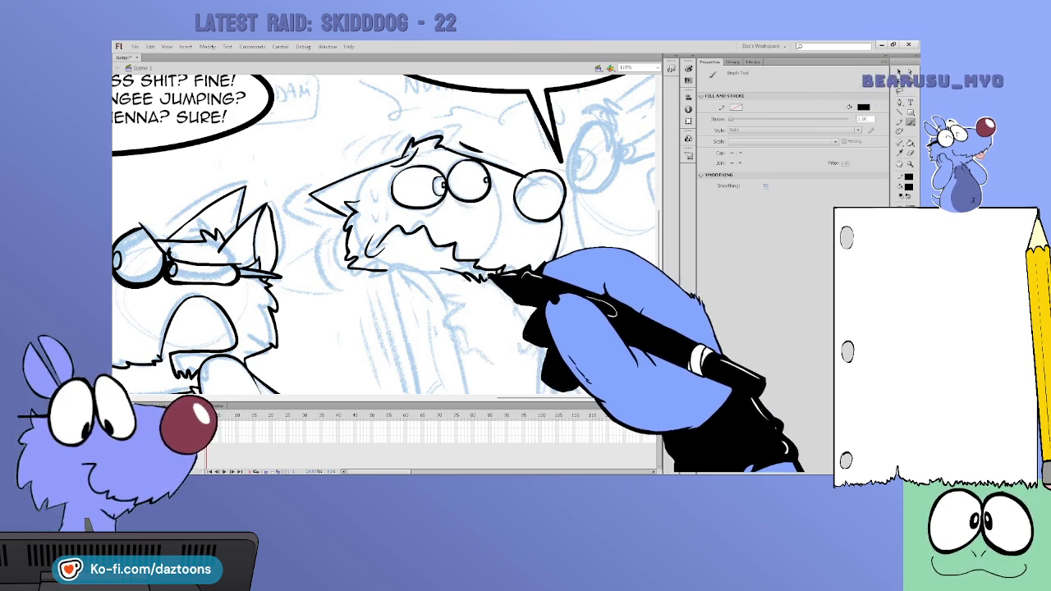
drag(404, 152, 332, 159)
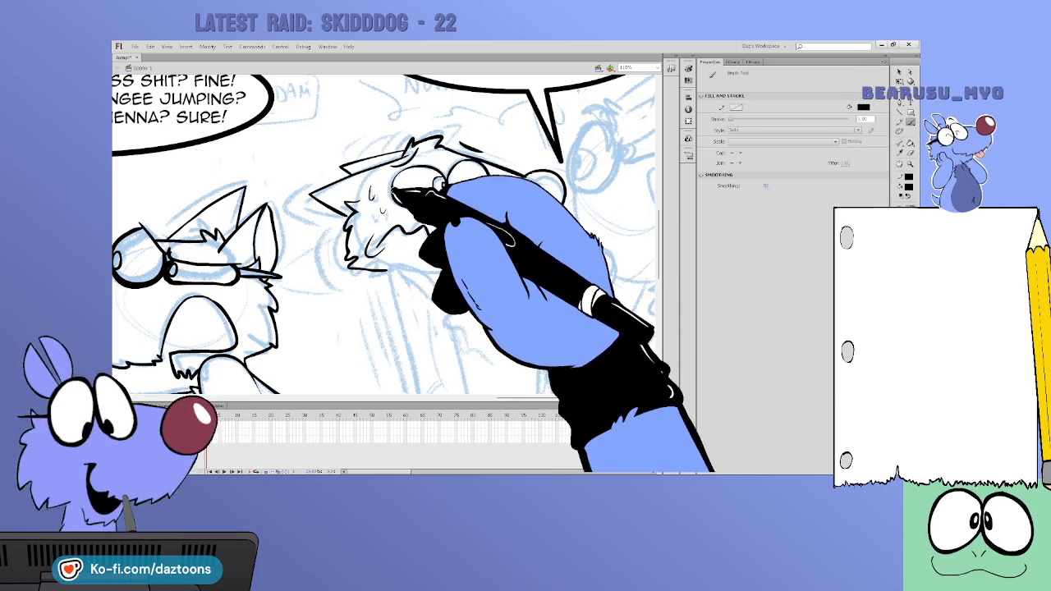
Scroll down and ink fur tufts along the worried dog's chest
scroll(526, 205, down, 2)
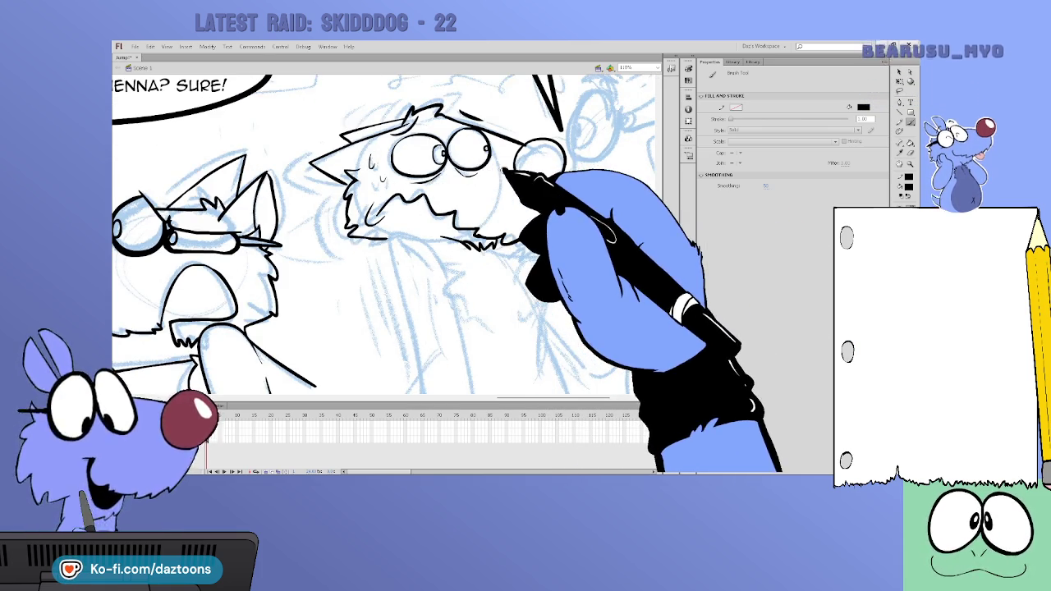
scroll(637, 246, down, 3)
drag(449, 217, 466, 271)
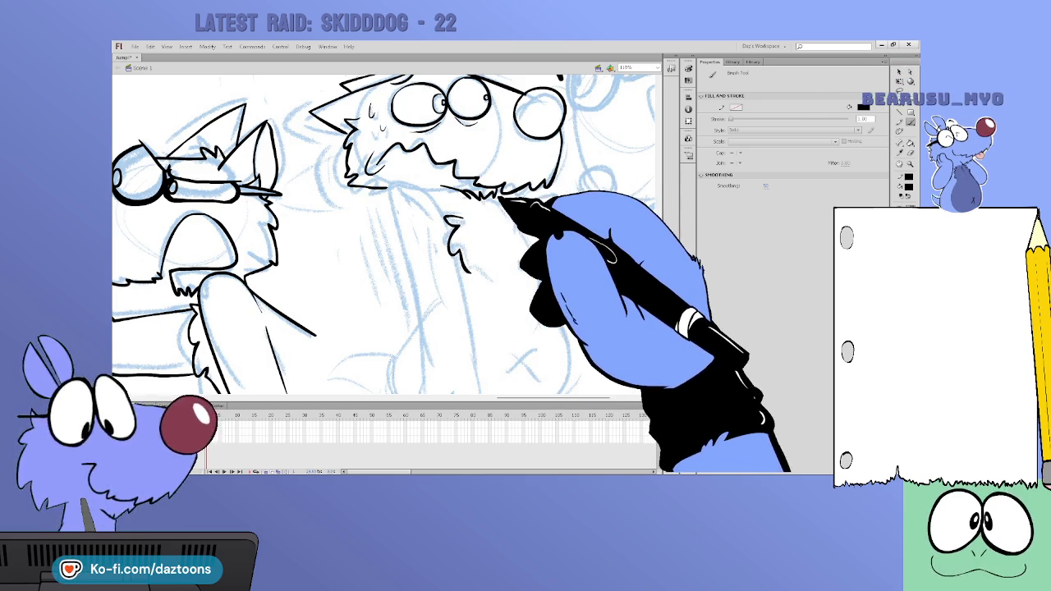
mouse_move(532, 200)
mouse_down()
mouse_move(563, 211)
mouse_move(565, 232)
mouse_up()
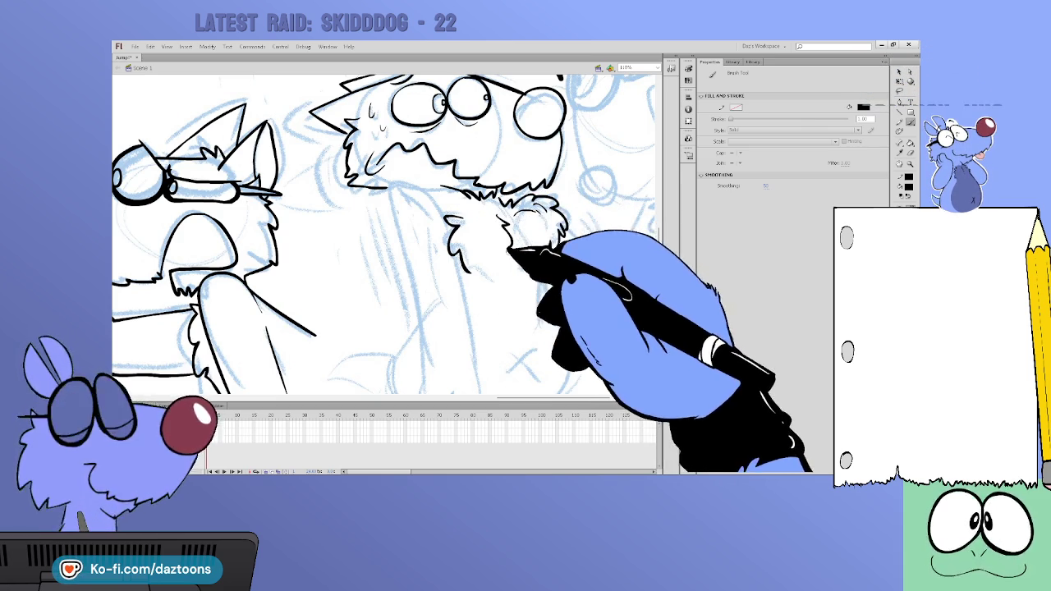
Ink both outlines of the raised arm and the curved paw at its end
scroll(419, 144, down, 3)
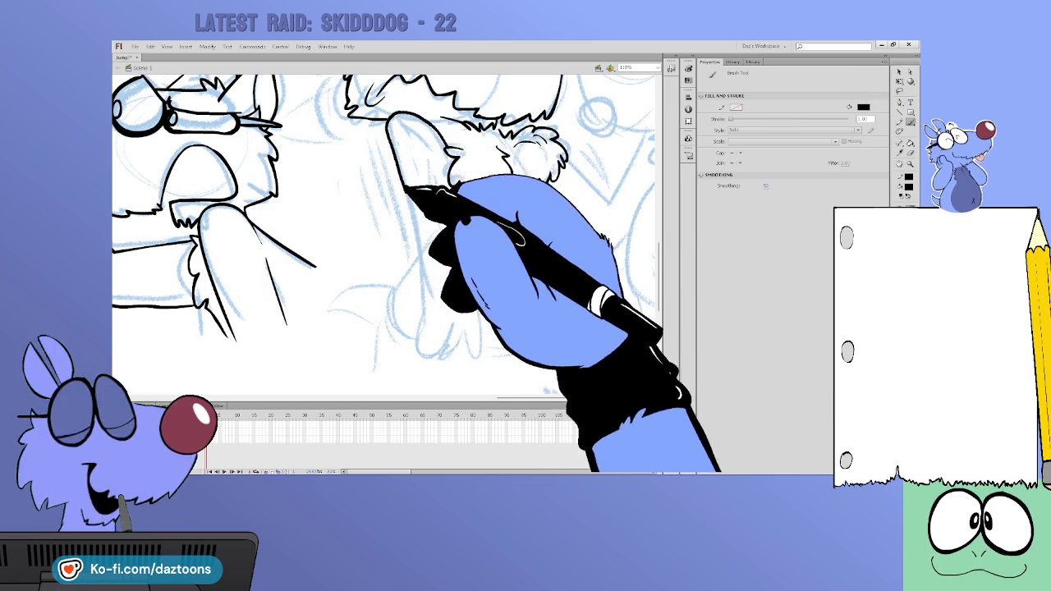
drag(386, 128, 422, 289)
drag(461, 192, 482, 349)
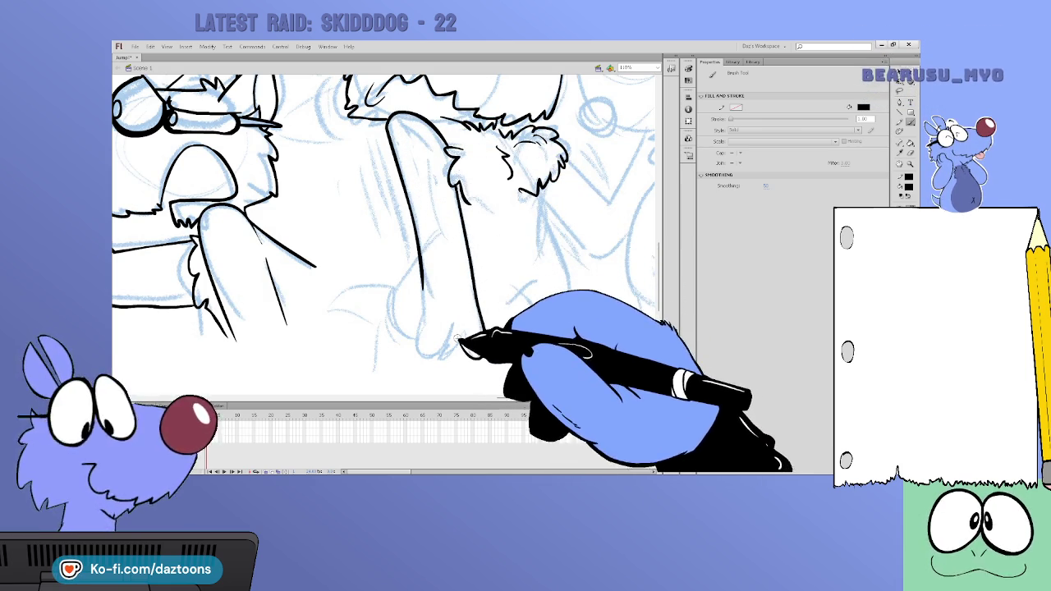
mouse_move(457, 327)
mouse_down()
mouse_move(453, 361)
mouse_move(421, 265)
mouse_up()
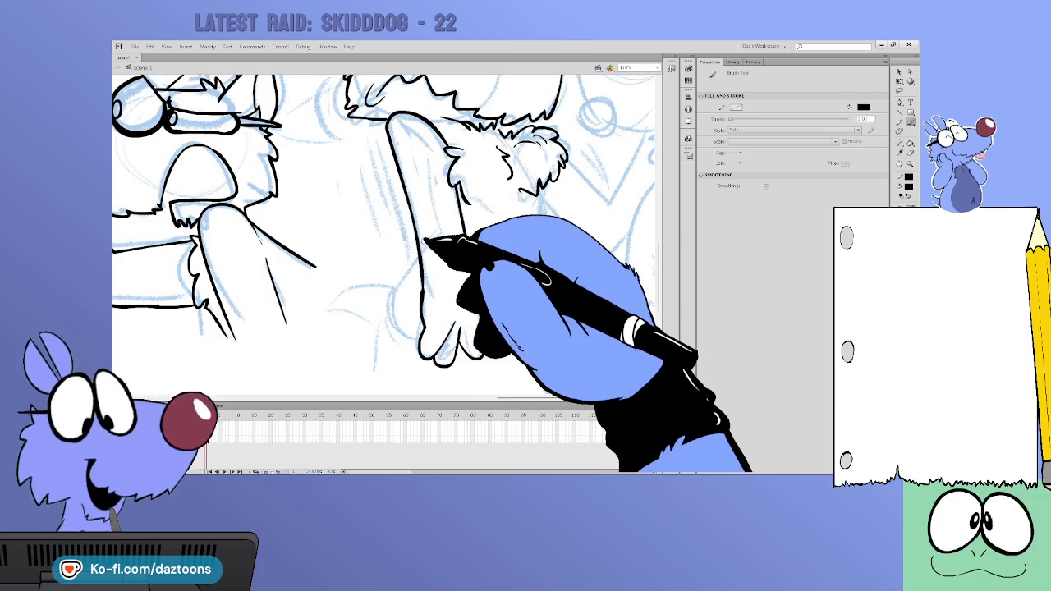
mouse_move(539, 195)
mouse_down()
mouse_move(561, 295)
mouse_move(550, 321)
mouse_move(559, 306)
mouse_up()
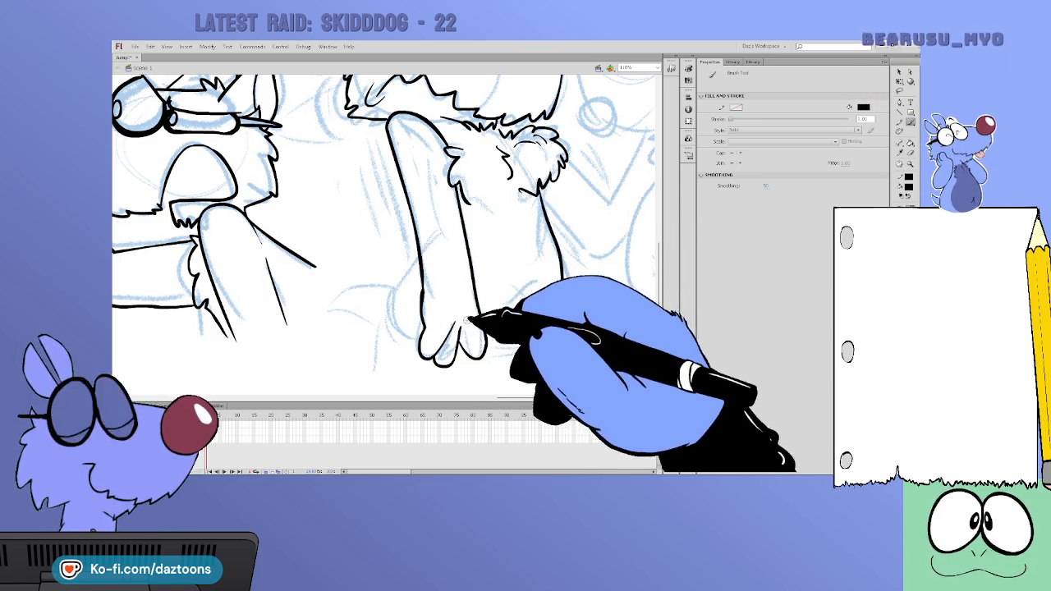
drag(533, 371, 539, 340)
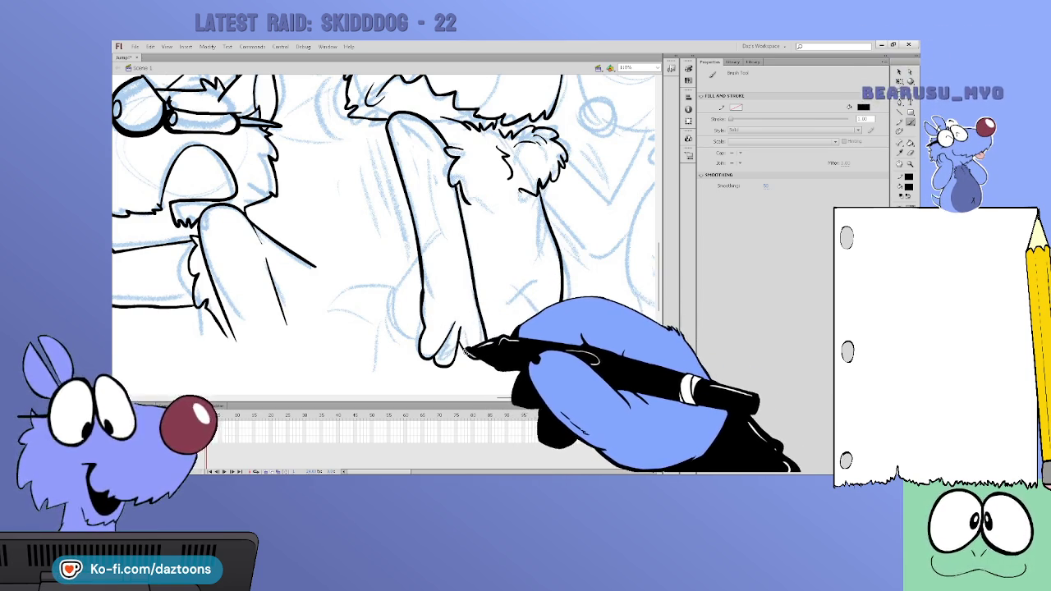
mouse_move(427, 347)
mouse_down()
mouse_move(399, 287)
mouse_move(416, 246)
mouse_up()
scroll(661, 271, down, 2)
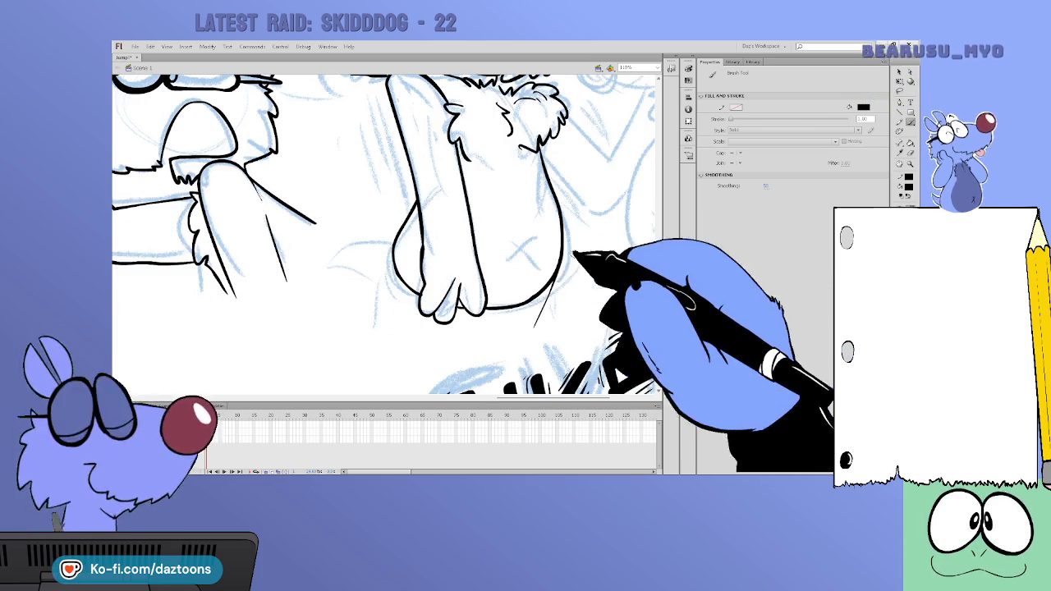
Ink an X on the belly, a line down the body's left side, and a pointed shape beside the paw
mouse_move(532, 228)
mouse_down()
mouse_move(518, 263)
mouse_move(536, 255)
mouse_up()
scroll(659, 262, down, 1)
scroll(659, 263, down, 1)
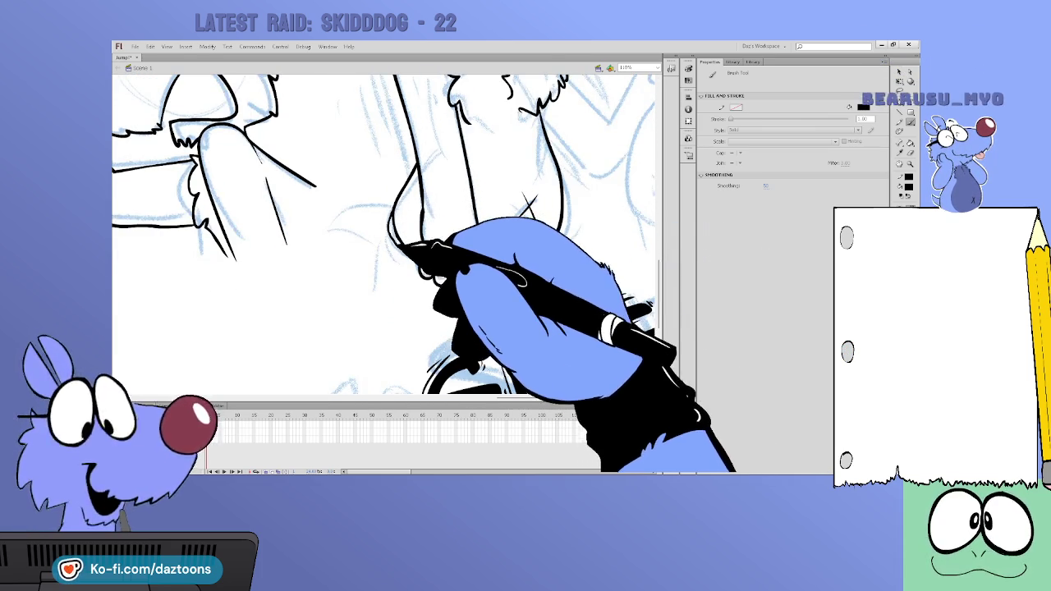
drag(393, 198, 371, 294)
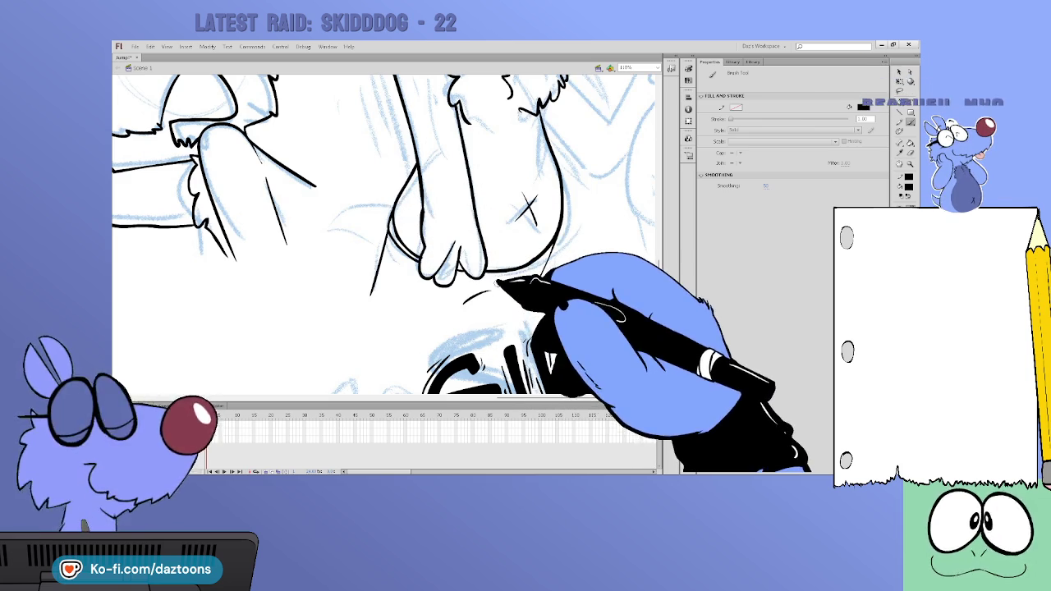
mouse_move(386, 221)
mouse_down()
mouse_move(334, 250)
mouse_move(417, 247)
mouse_up()
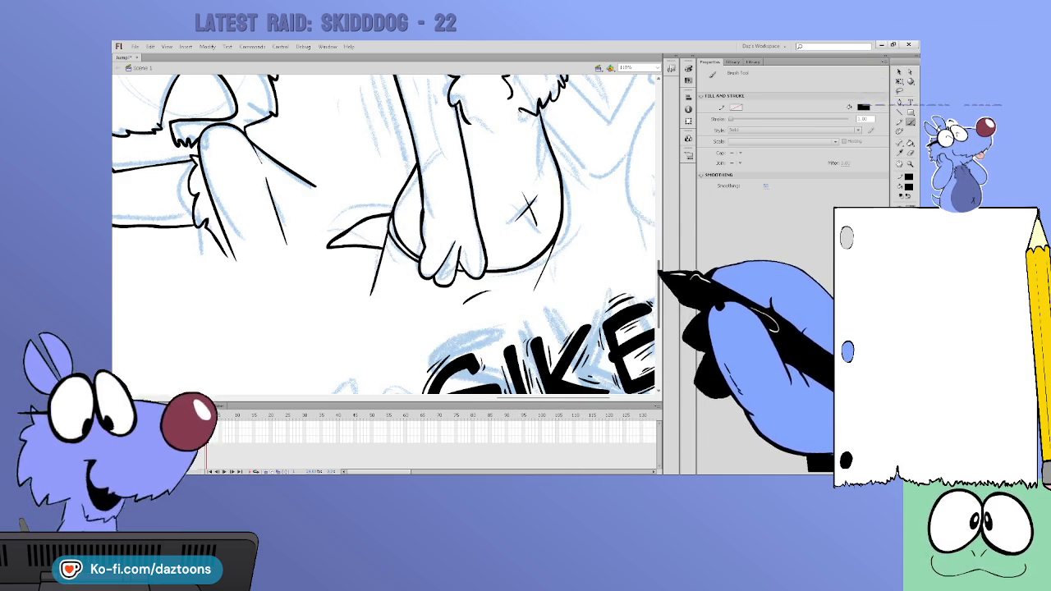
scroll(380, 185, up, 3)
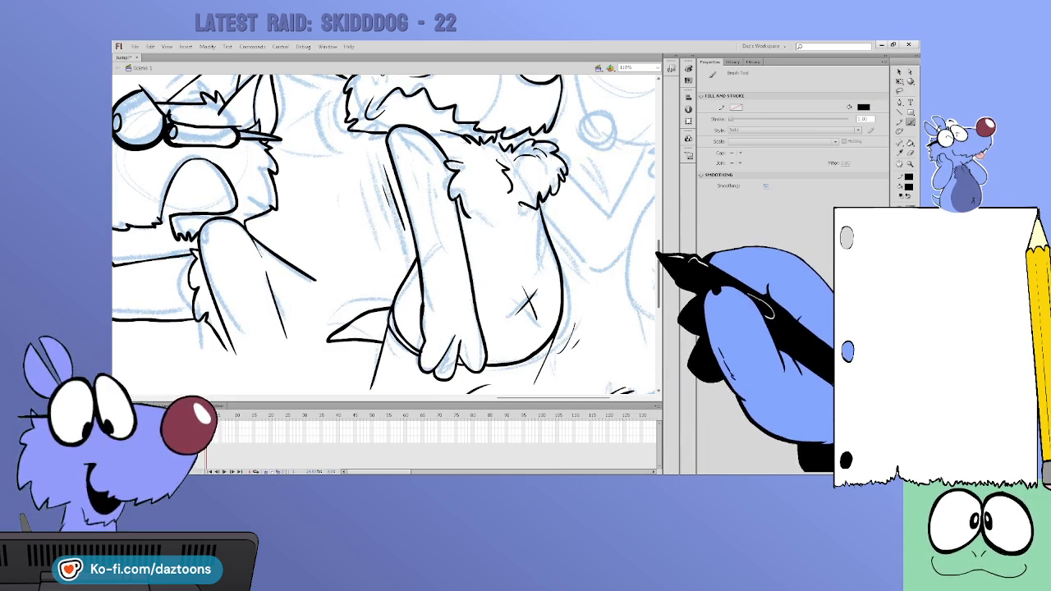
scroll(383, 234, up, 3)
scroll(383, 234, up, 3)
scroll(384, 234, down, 2)
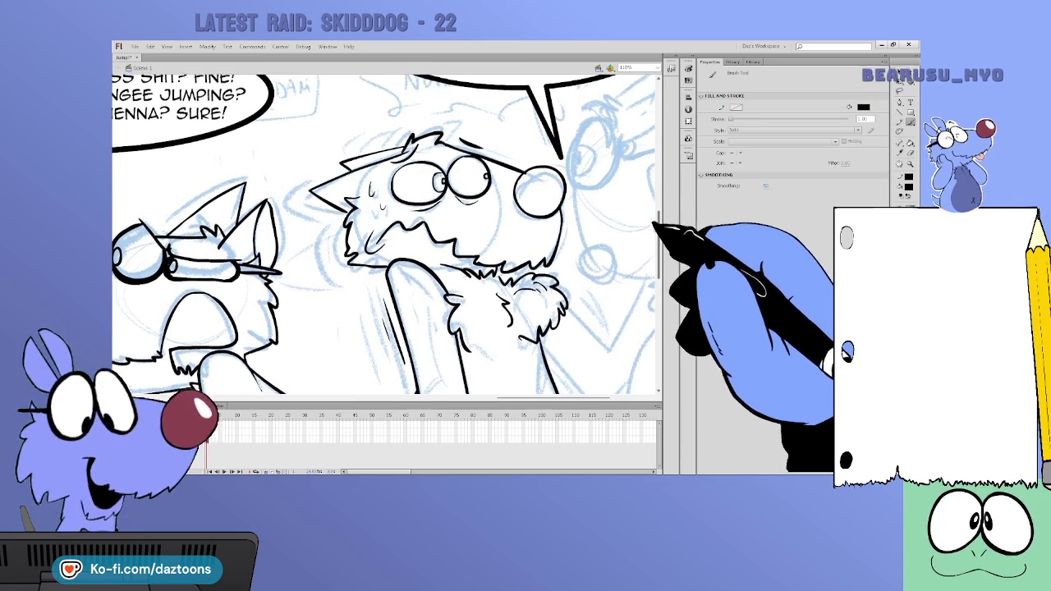
Ink a chest fur tuft, then pan to the second dog and ink its angry eyebrow and eye
drag(498, 277, 533, 307)
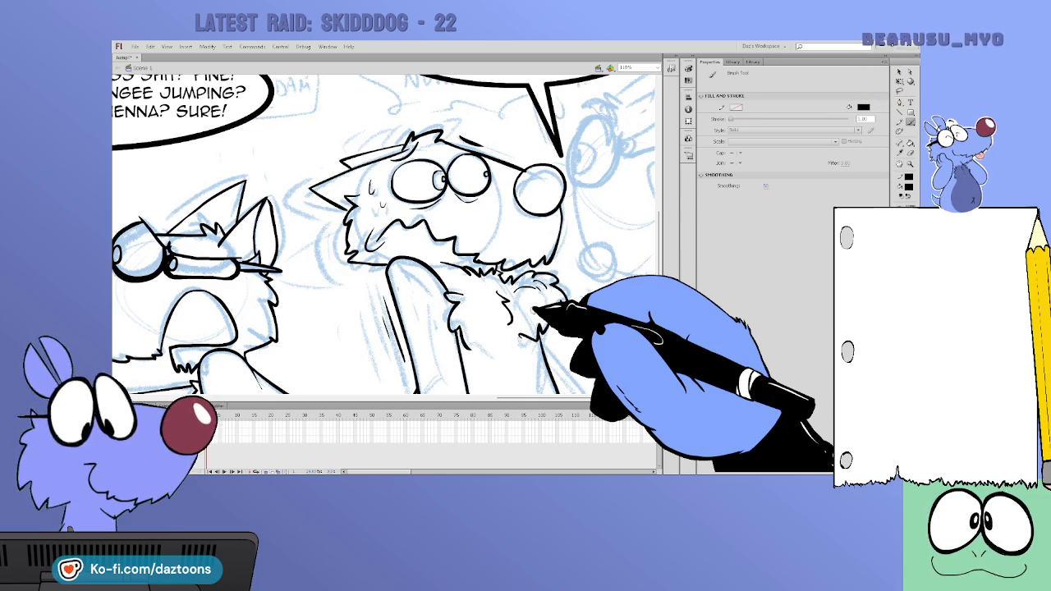
scroll(386, 234, right, 2)
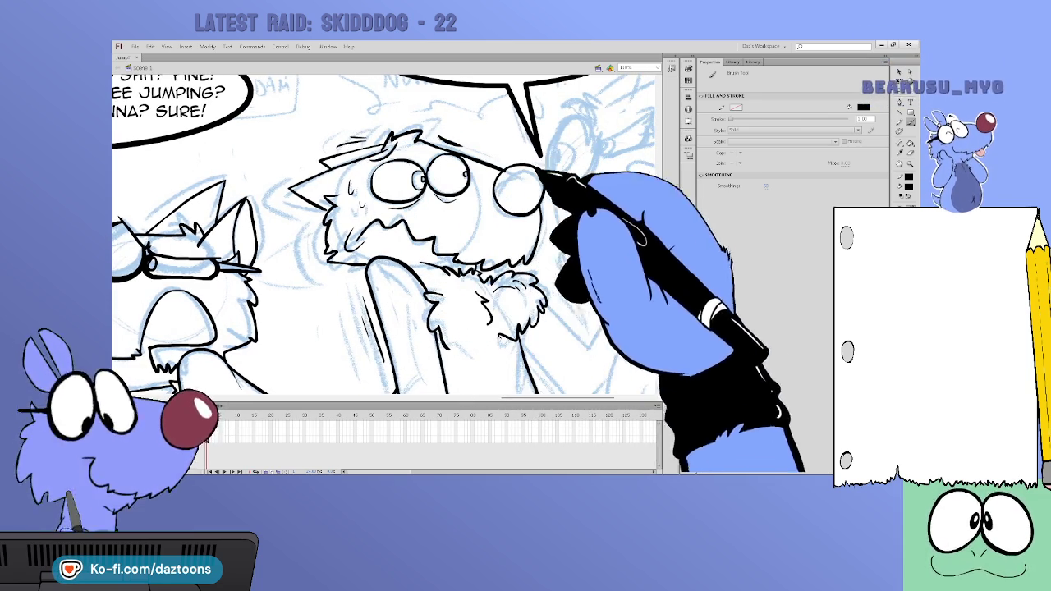
scroll(386, 234, right, 3)
scroll(386, 234, right, 5)
scroll(386, 234, up, 3)
mouse_move(491, 177)
mouse_down()
mouse_move(436, 205)
mouse_move(483, 211)
mouse_move(500, 185)
mouse_up()
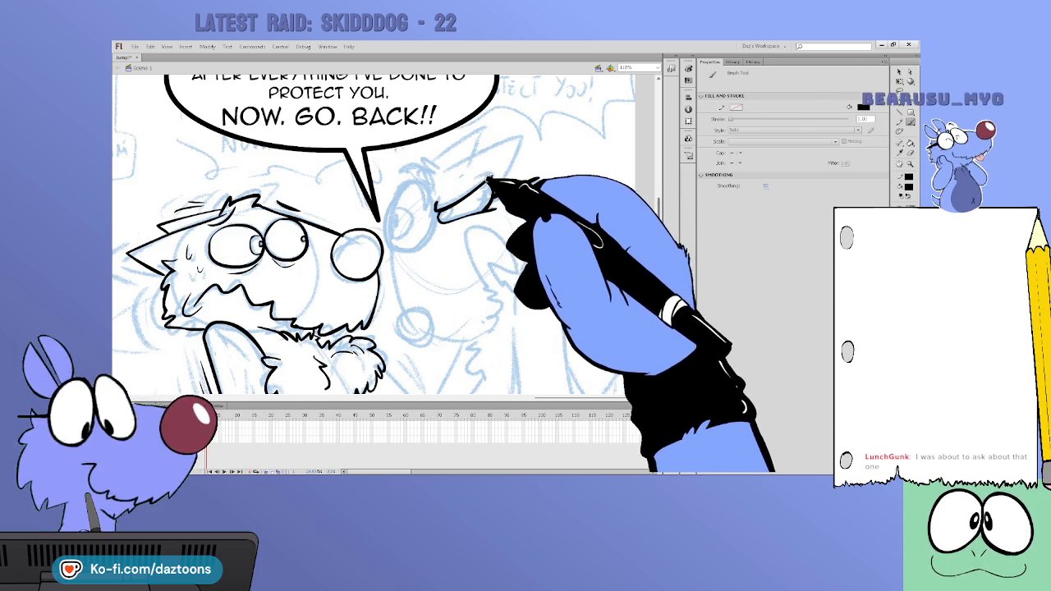
drag(405, 176, 429, 199)
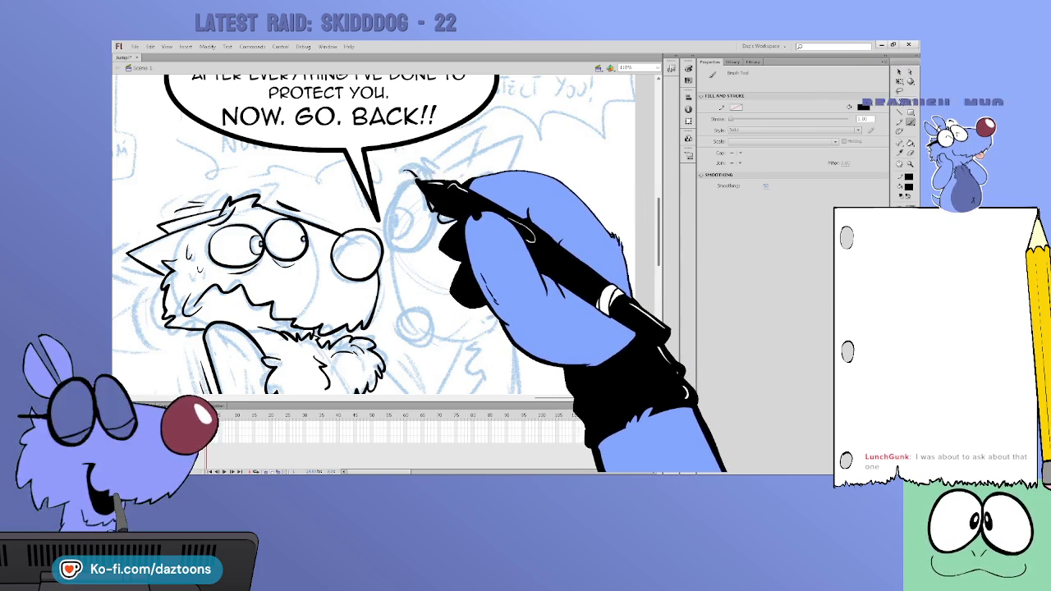
drag(393, 199, 396, 241)
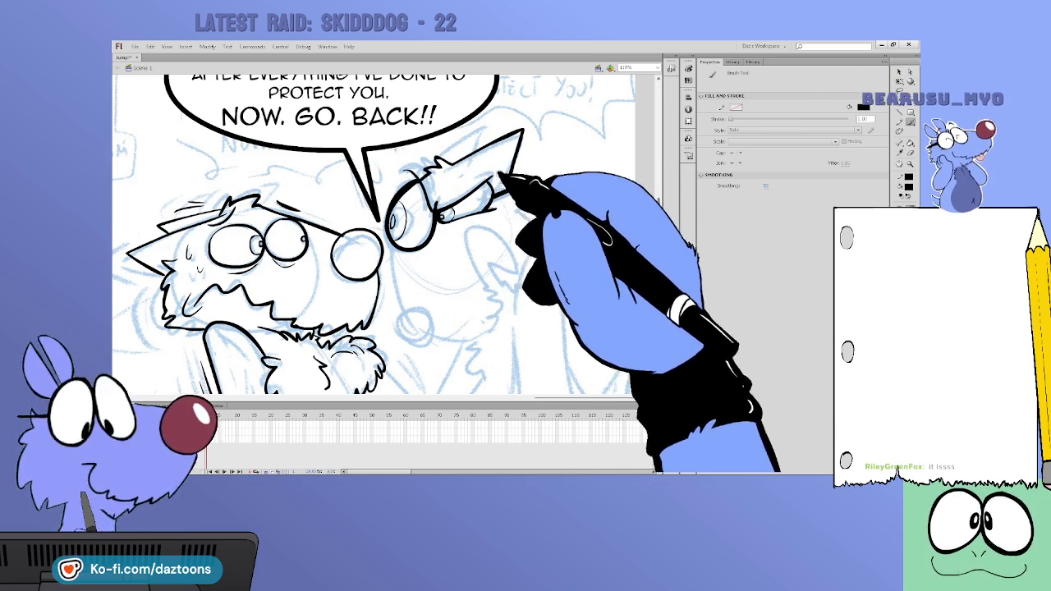
Ink the second dog's ear outline, snout and the fur curve of its head
drag(488, 126, 531, 249)
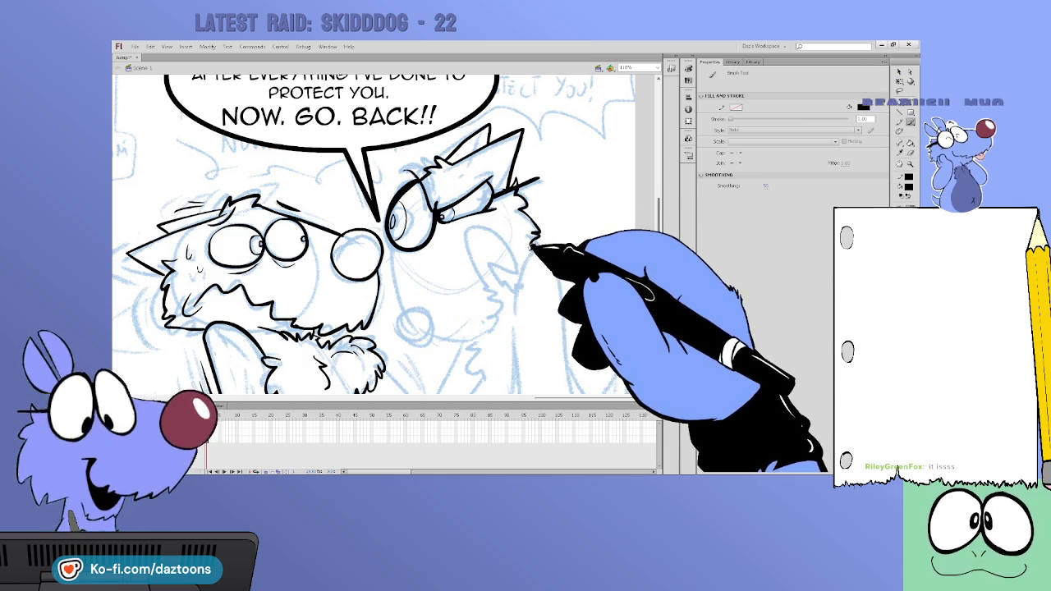
scroll(655, 217, down, 3)
mouse_move(392, 190)
mouse_down()
mouse_move(397, 250)
mouse_move(430, 274)
mouse_move(485, 263)
mouse_up()
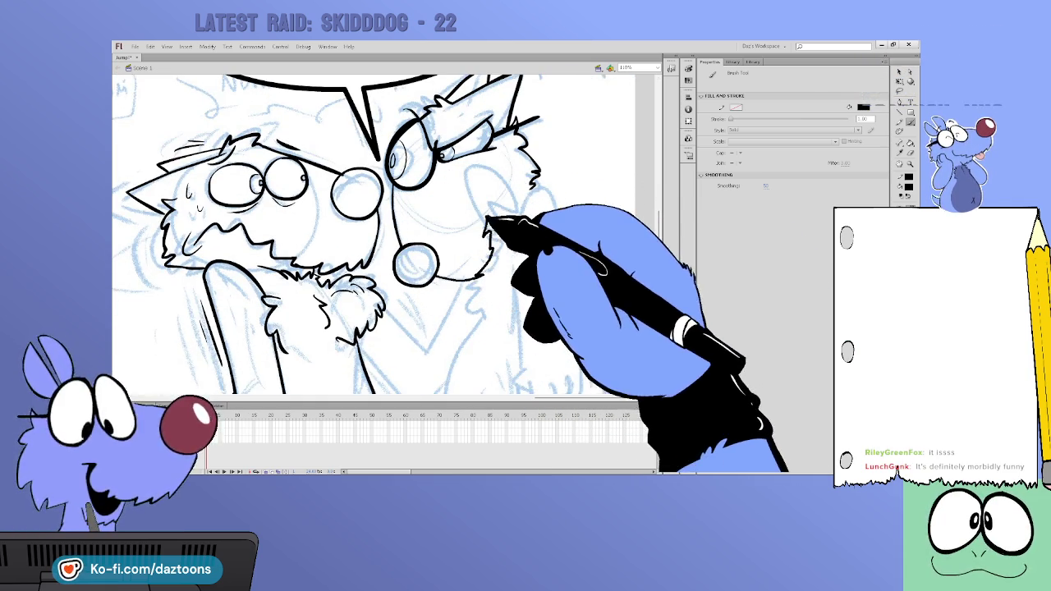
drag(474, 199, 513, 209)
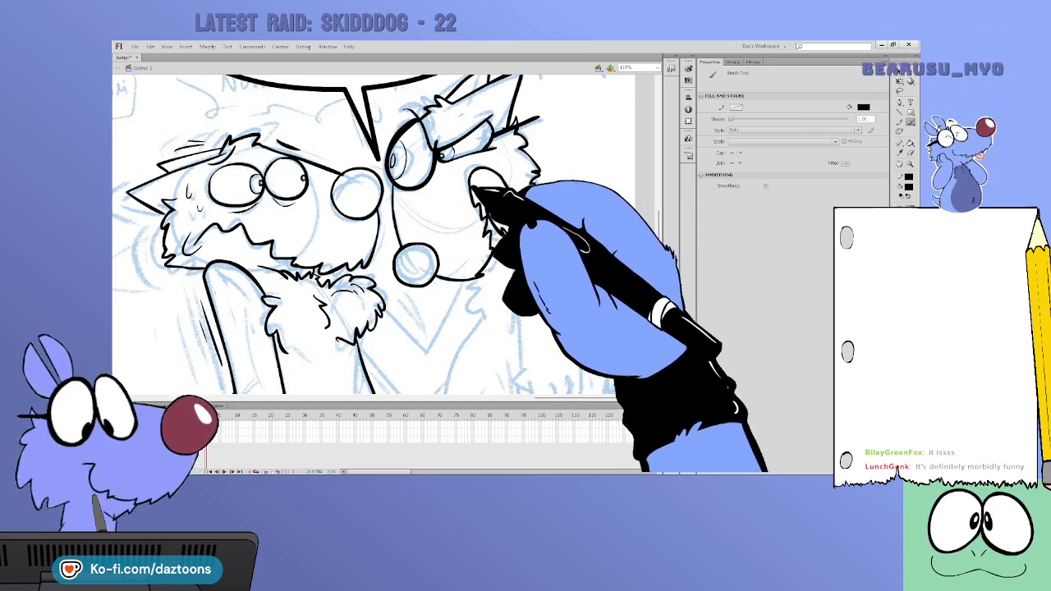
scroll(530, 181, down, 2)
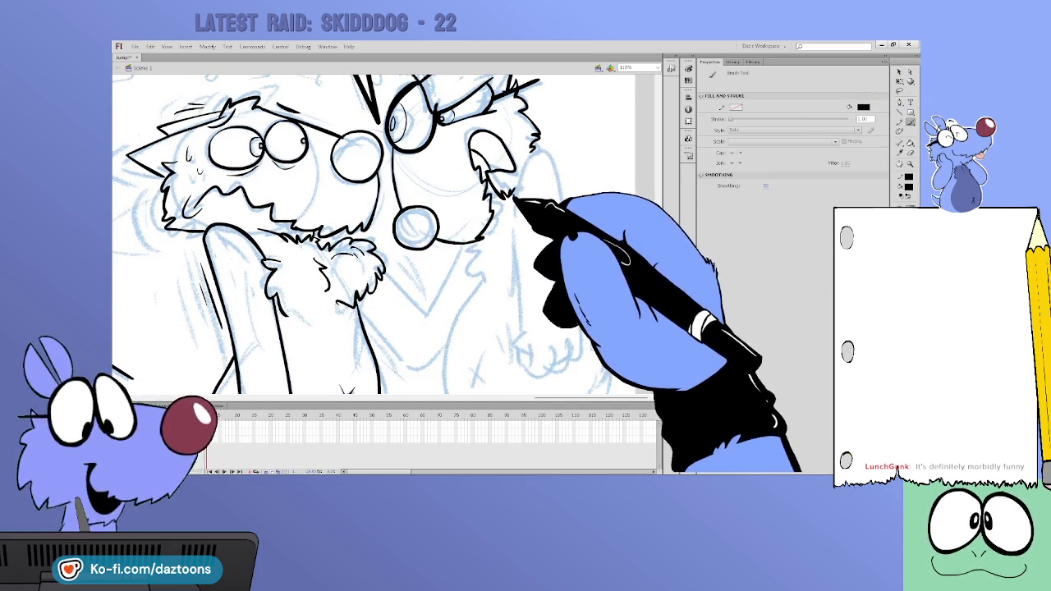
mouse_move(532, 153)
mouse_down()
mouse_move(558, 187)
mouse_move(563, 227)
mouse_up()
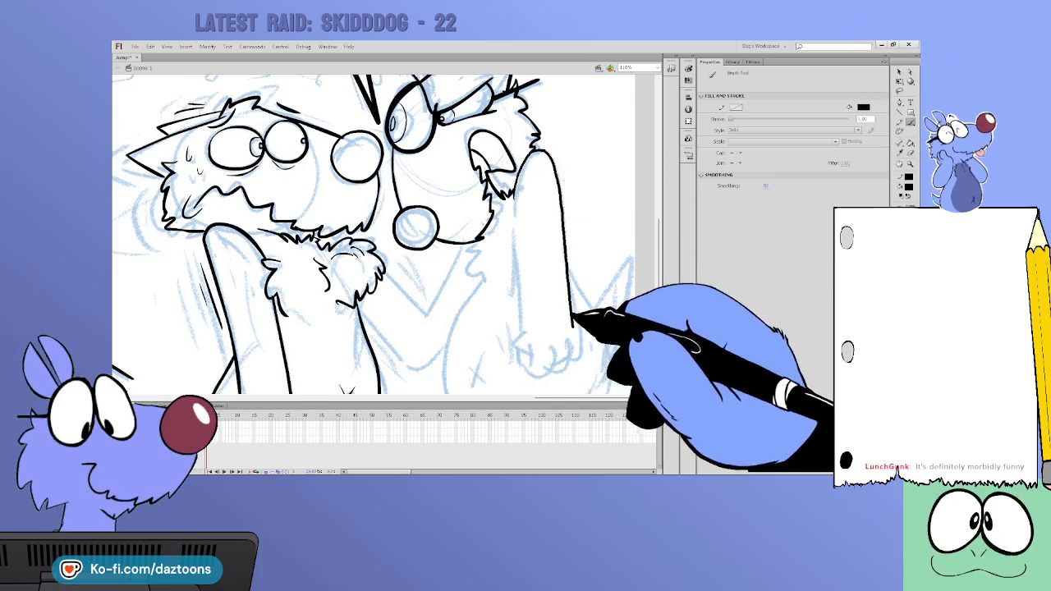
Ink the right dog's shoulder, arm edge, belly curve and paw with detail strokes
scroll(566, 274, down, 3)
drag(569, 283, 543, 305)
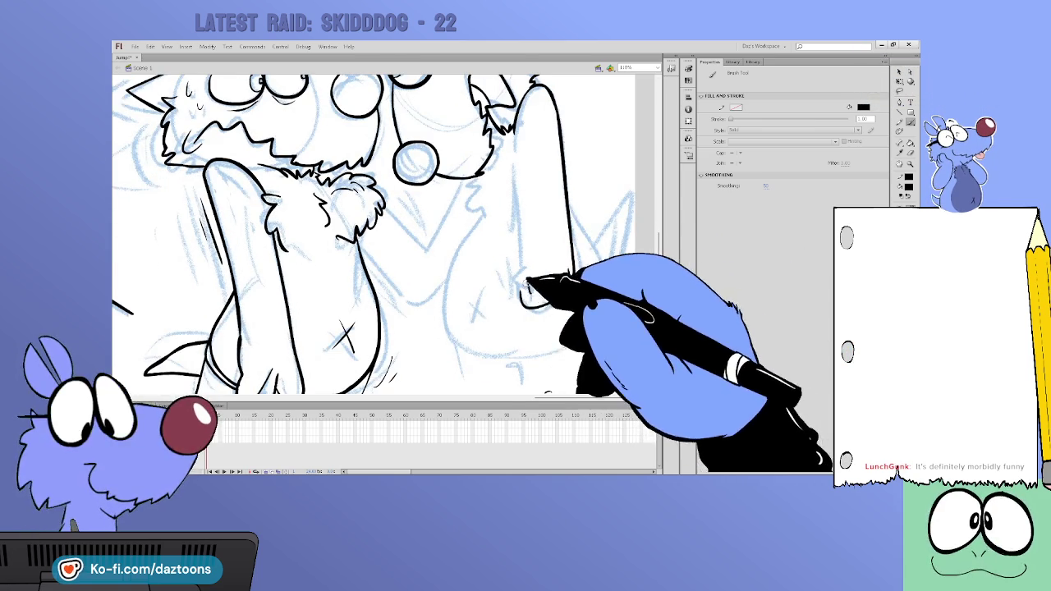
drag(516, 136, 517, 283)
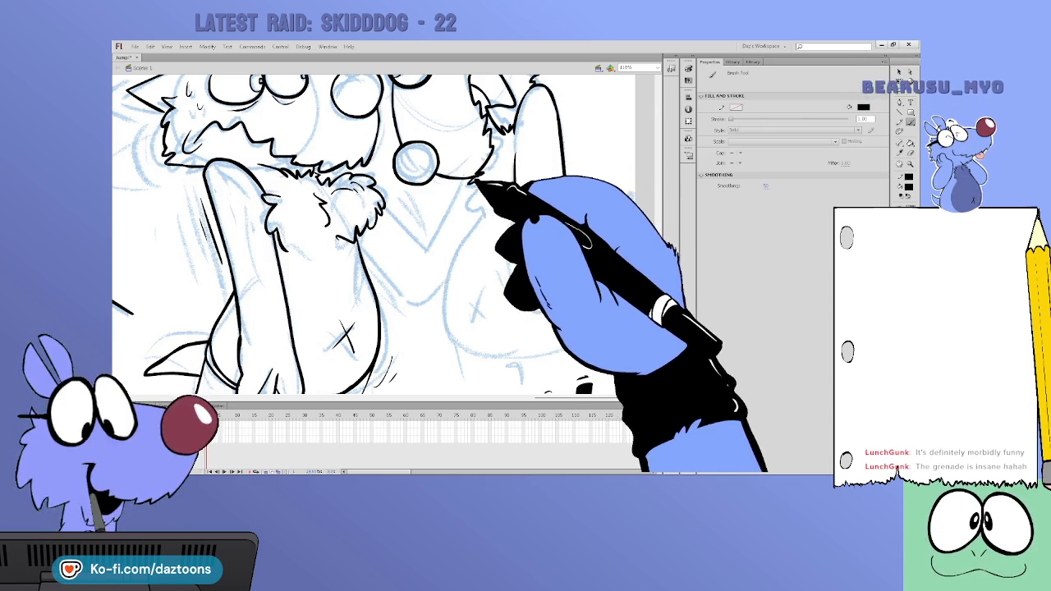
mouse_move(497, 164)
mouse_down()
mouse_move(494, 197)
mouse_move(435, 282)
mouse_move(507, 361)
mouse_up()
drag(518, 247, 568, 275)
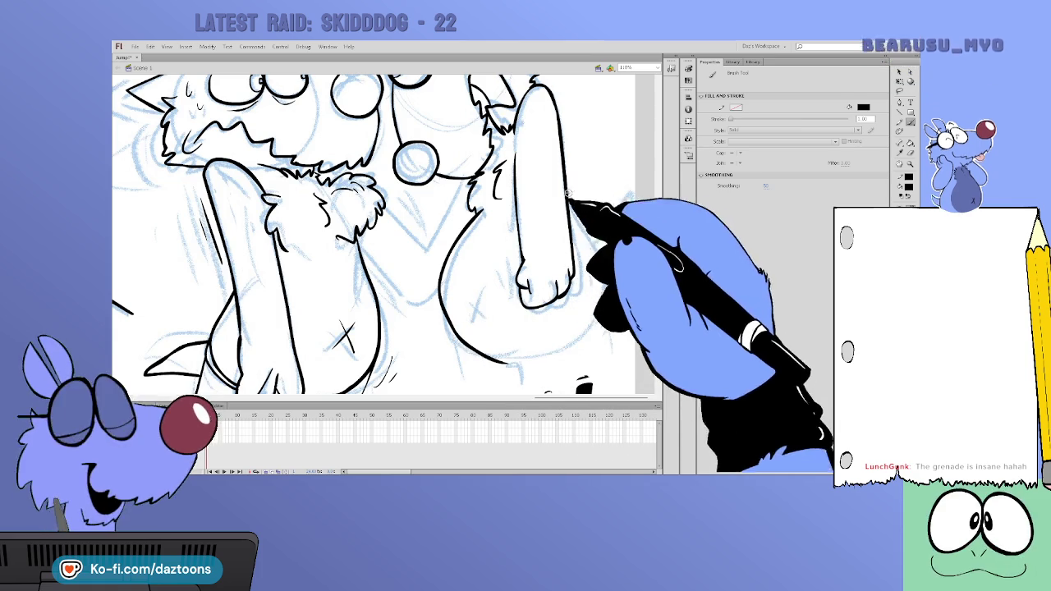
mouse_move(563, 172)
mouse_down()
mouse_move(586, 206)
mouse_move(603, 283)
mouse_move(586, 333)
mouse_move(537, 358)
mouse_up()
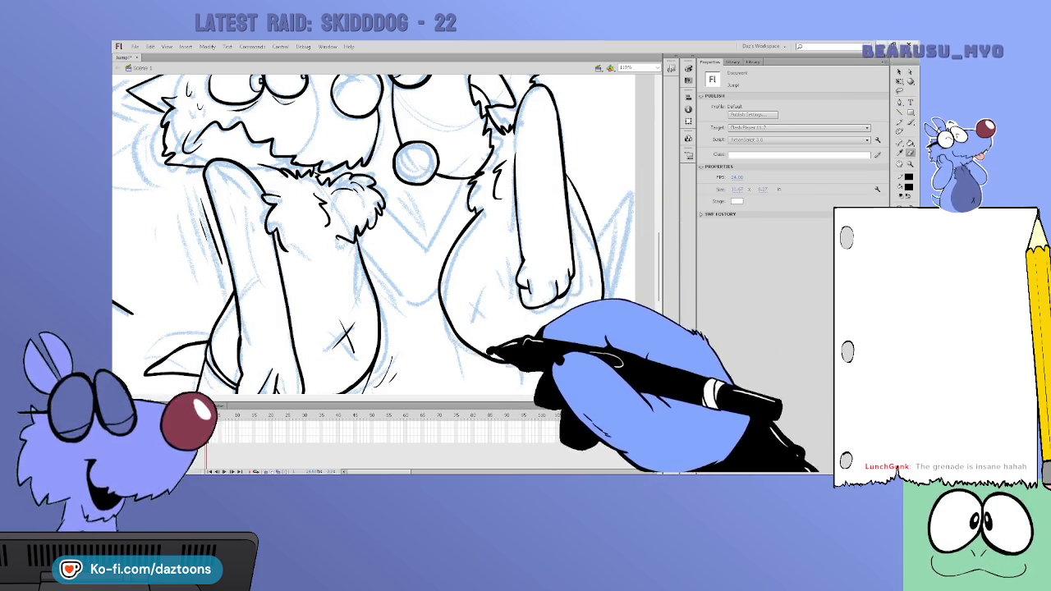
drag(519, 279, 573, 273)
drag(529, 284, 535, 299)
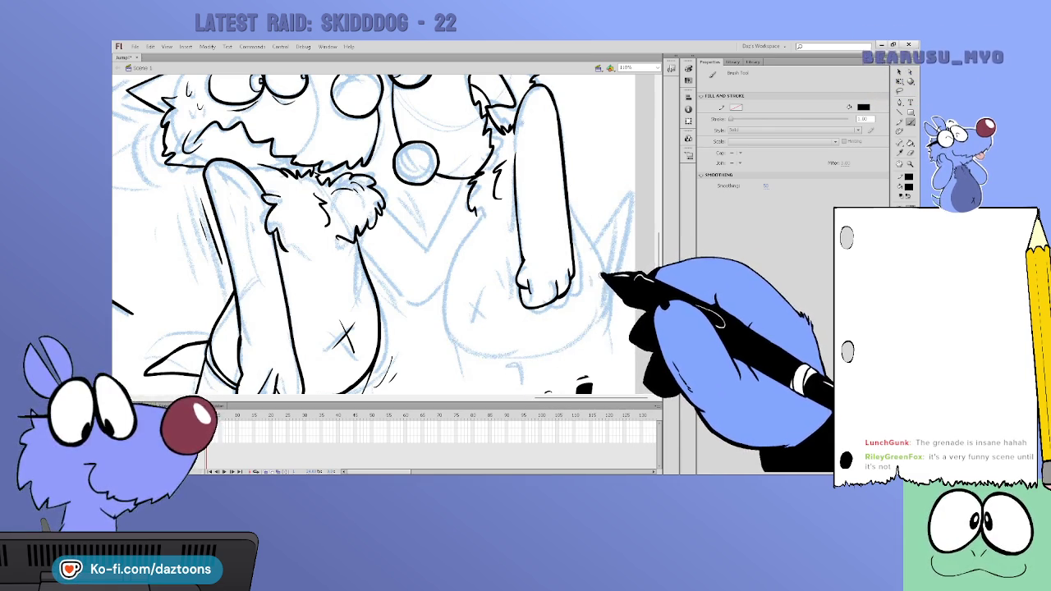
Retrace the raised arm's left, inner and right contours down to the belly and paw
key(v)
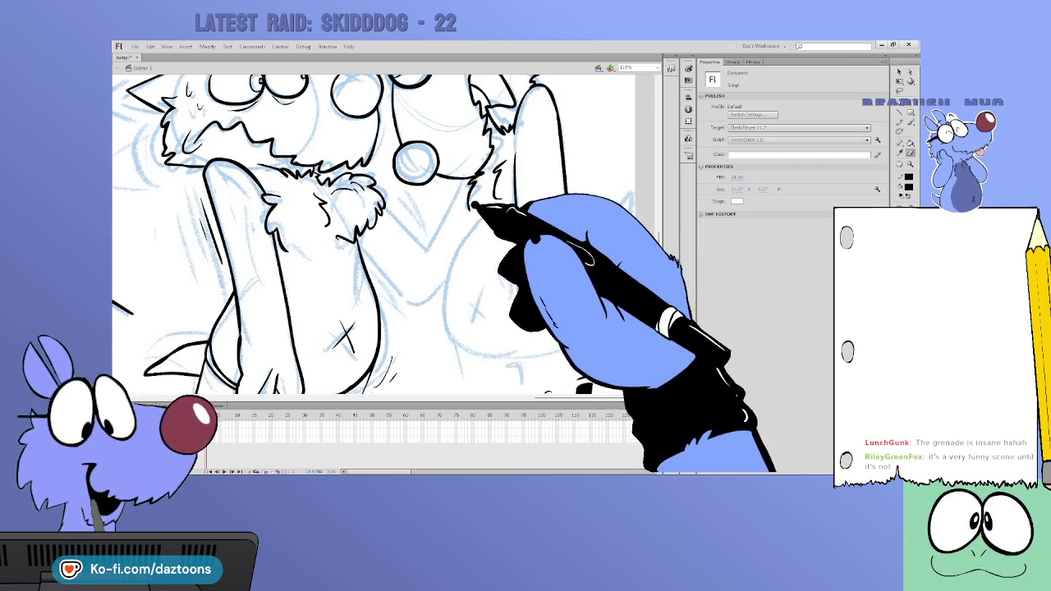
key(b)
drag(474, 205, 452, 261)
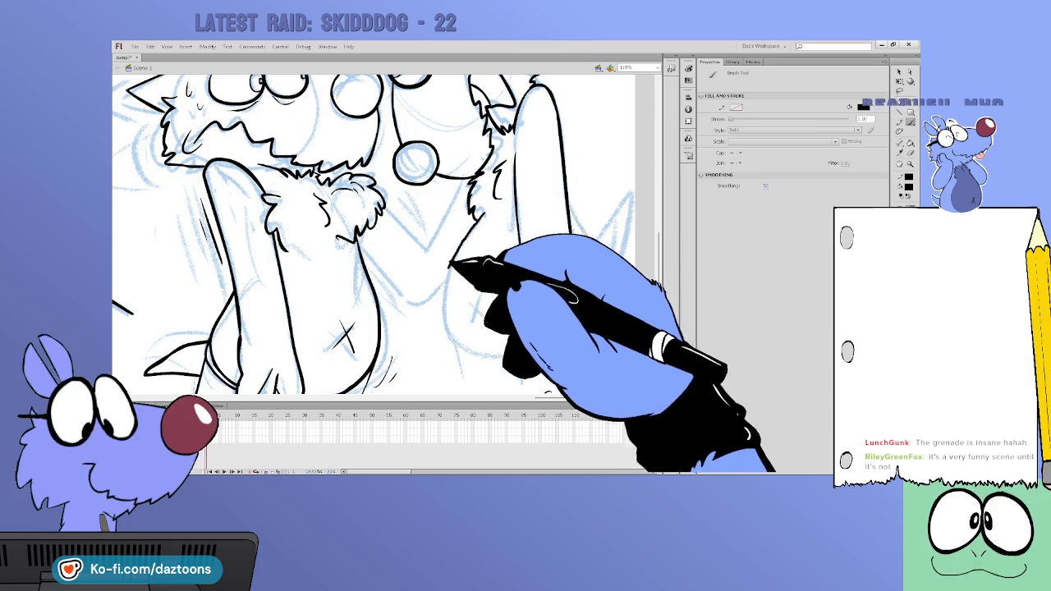
drag(519, 261, 526, 294)
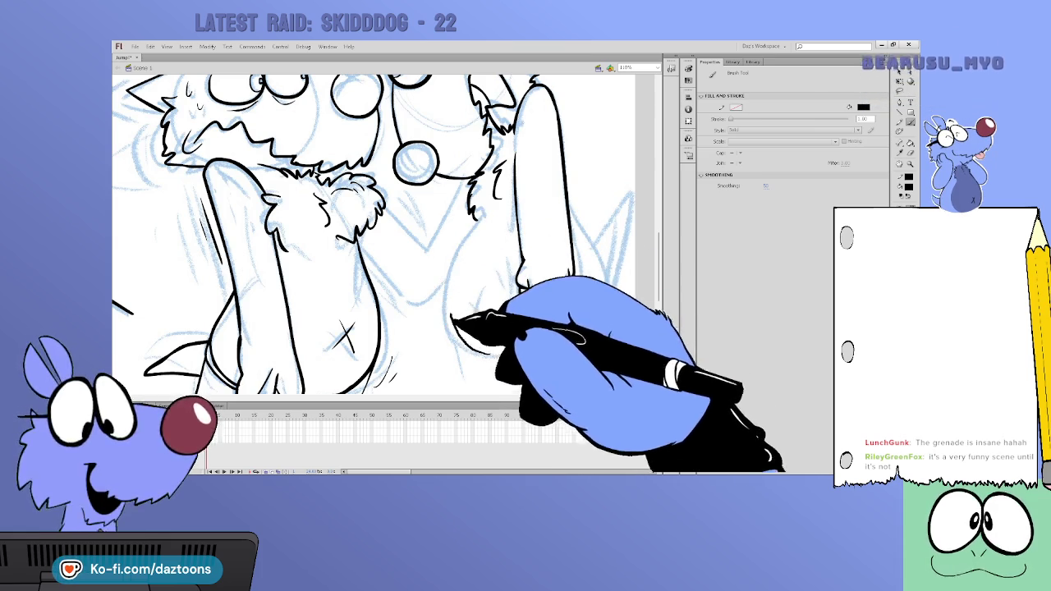
mouse_move(479, 211)
mouse_down()
mouse_move(449, 307)
mouse_move(493, 357)
mouse_up()
drag(519, 271, 570, 292)
drag(565, 168, 605, 296)
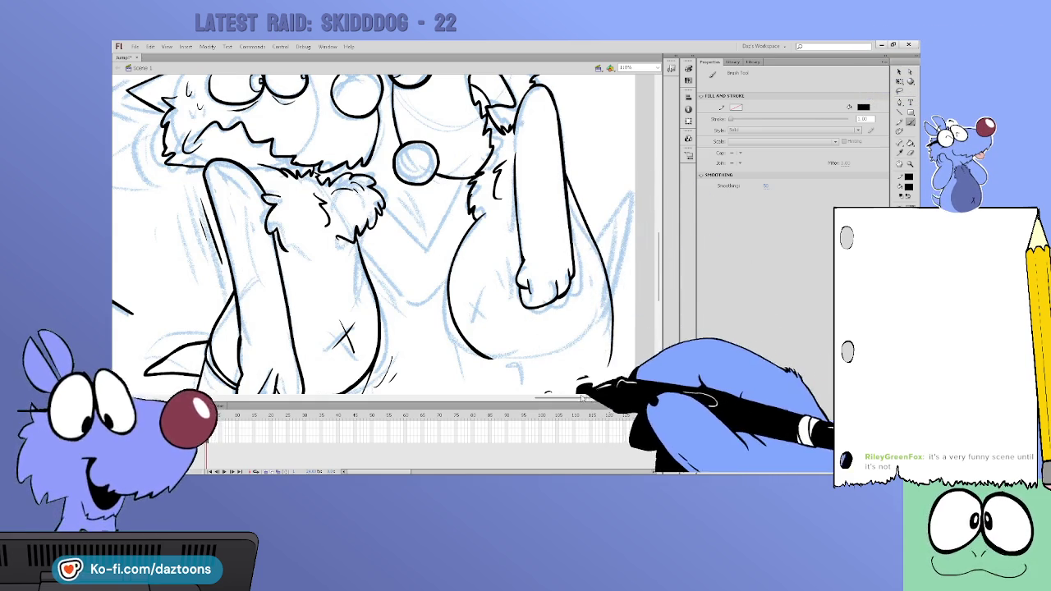
scroll(651, 252, down, 2)
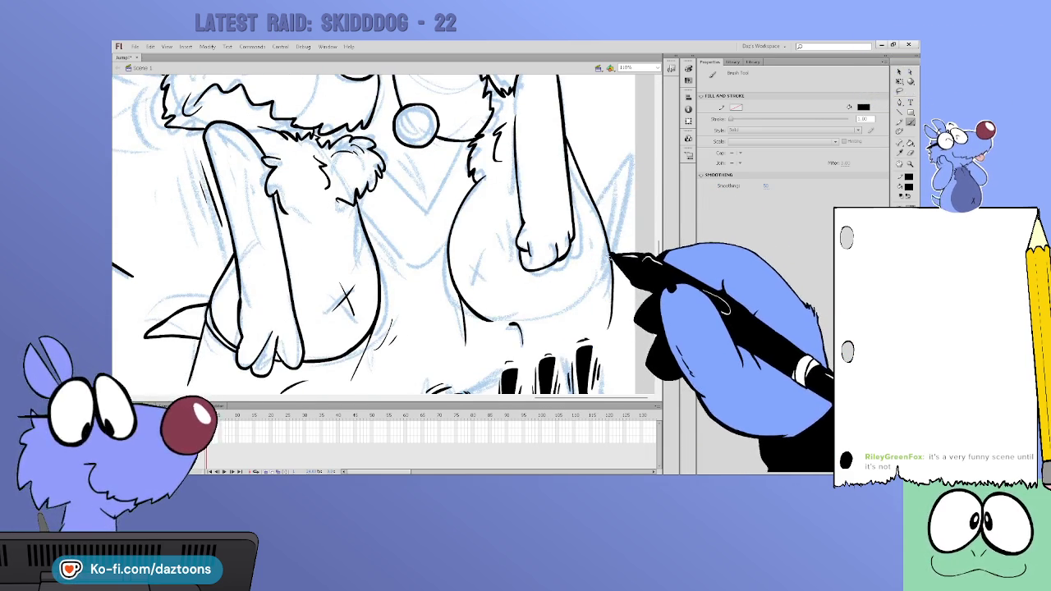
mouse_move(600, 207)
mouse_down()
mouse_move(626, 173)
mouse_move(609, 253)
mouse_up()
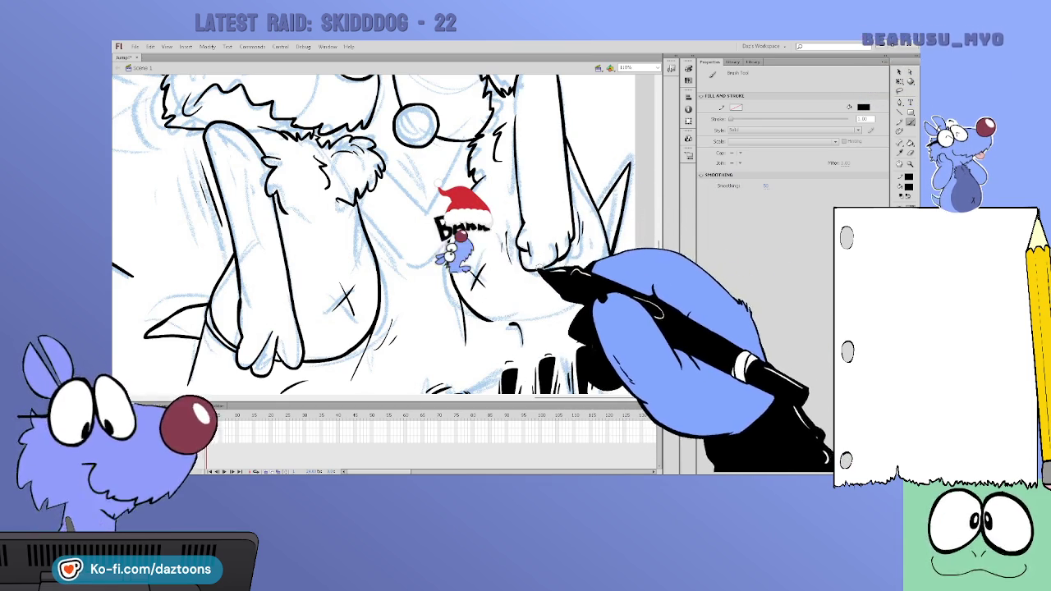
Undo the last stroke and add short shading strokes under the belly line
key(ctrl+z)
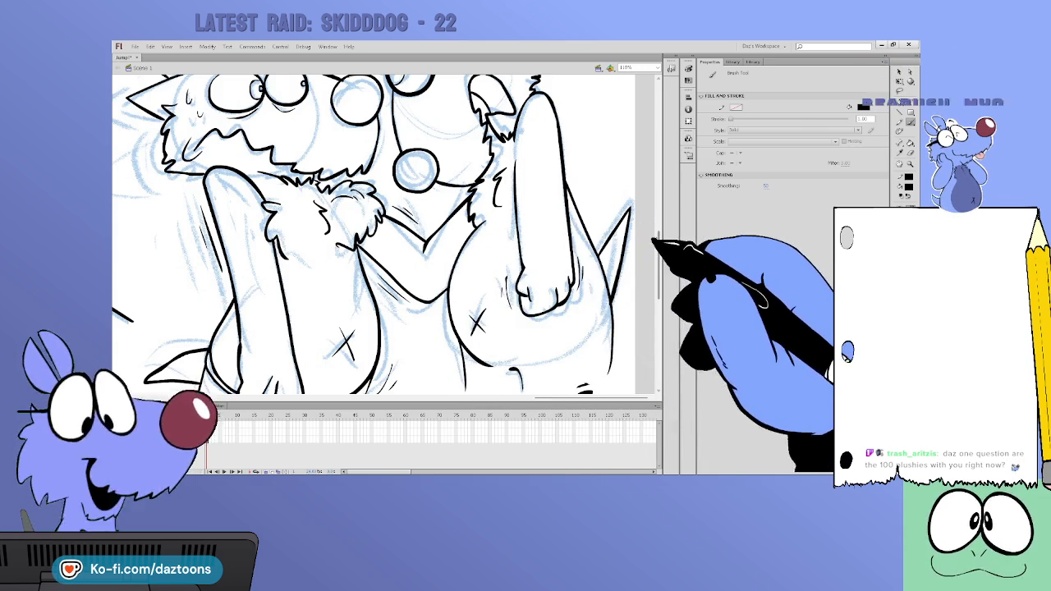
scroll(373, 234, down, 3)
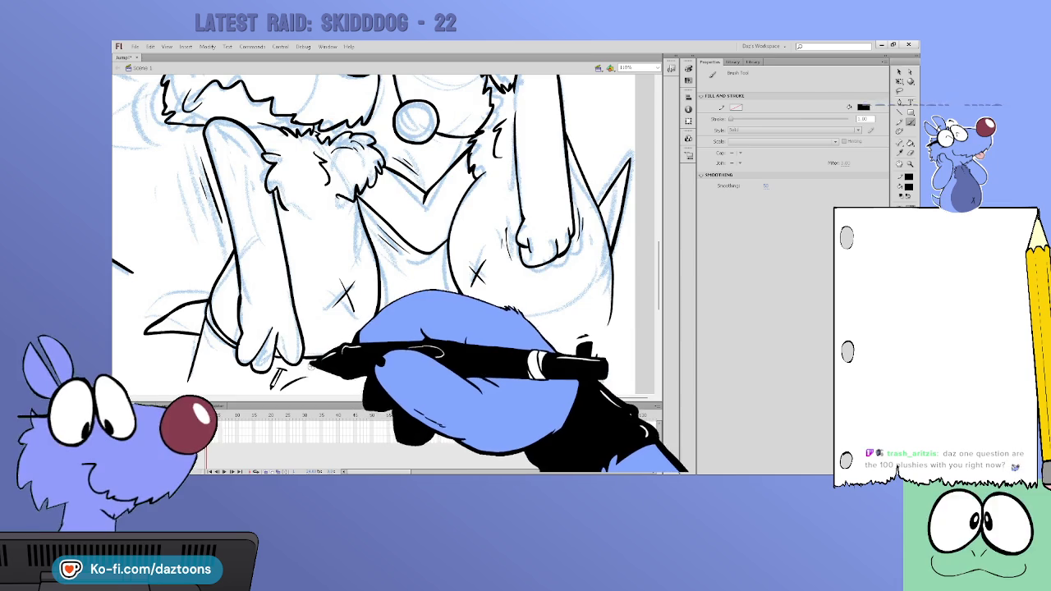
drag(394, 324, 374, 345)
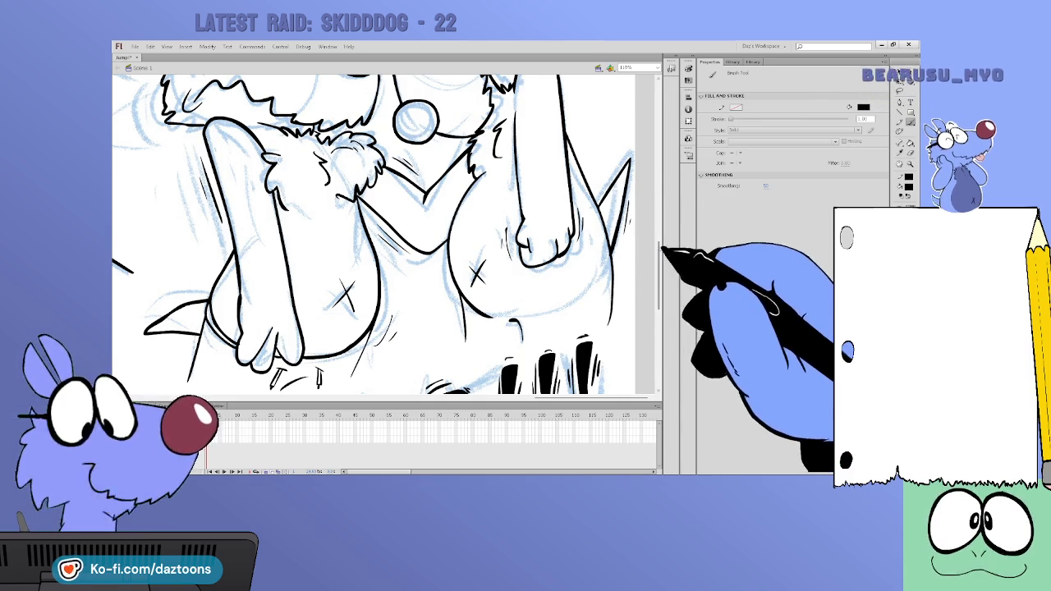
Scroll through the stage and scrub the timeline frames to find another panel
scroll(373, 234, up, 1)
scroll(374, 234, up, 4)
scroll(374, 233, up, 2)
scroll(374, 234, up, 1)
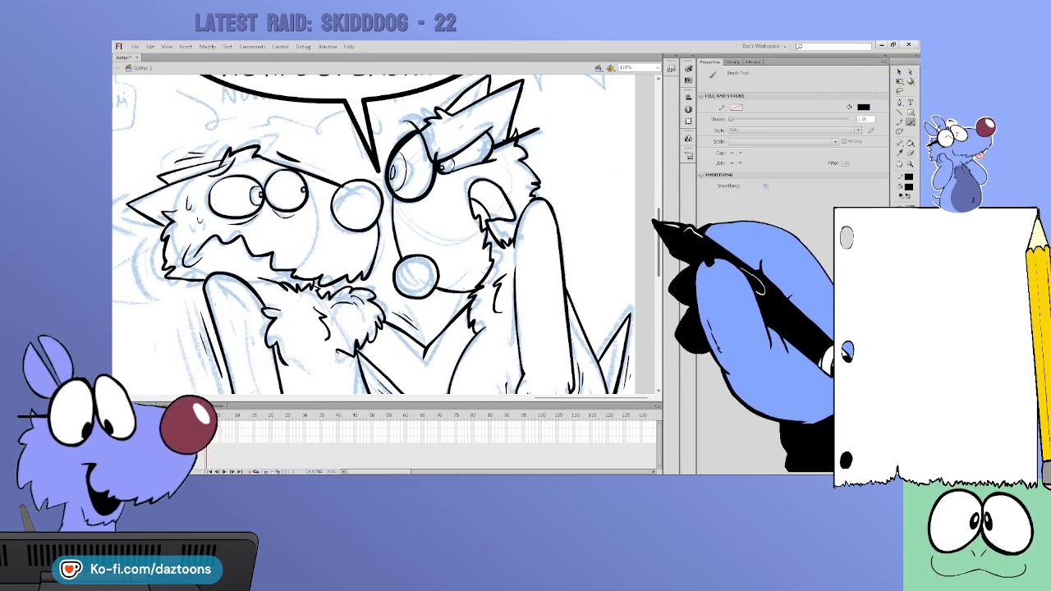
scroll(374, 234, up, 1)
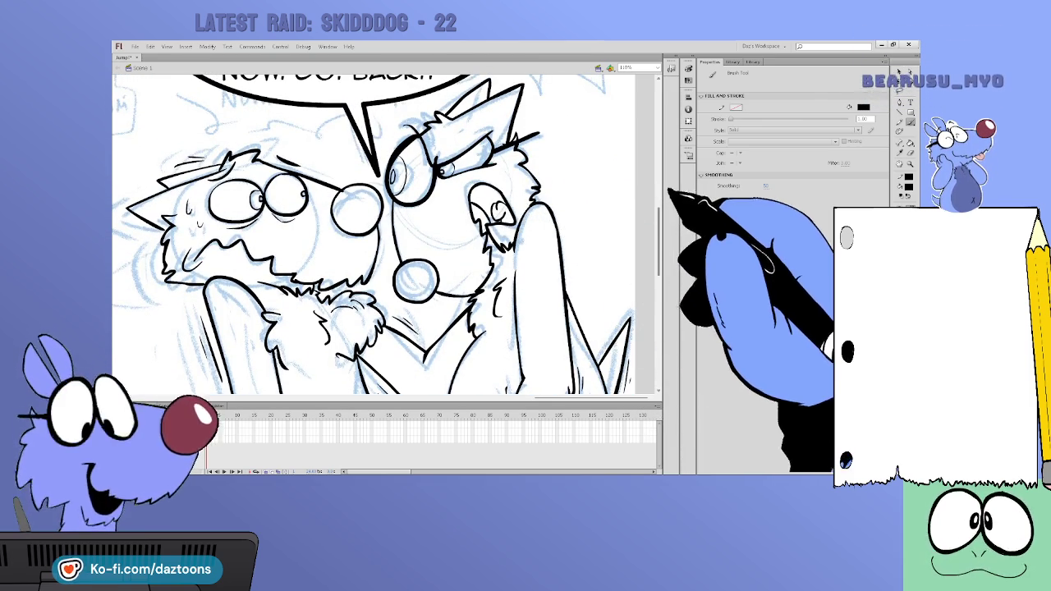
scroll(373, 234, down, 3)
scroll(373, 234, down, 4)
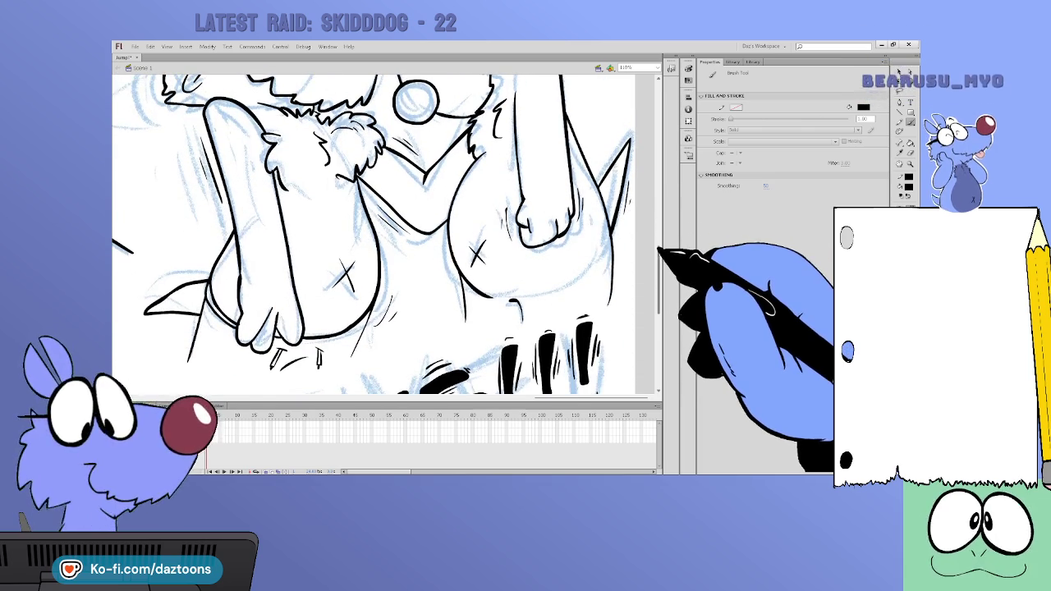
scroll(374, 234, down, 3)
scroll(374, 234, down, 3)
scroll(374, 234, up, 5)
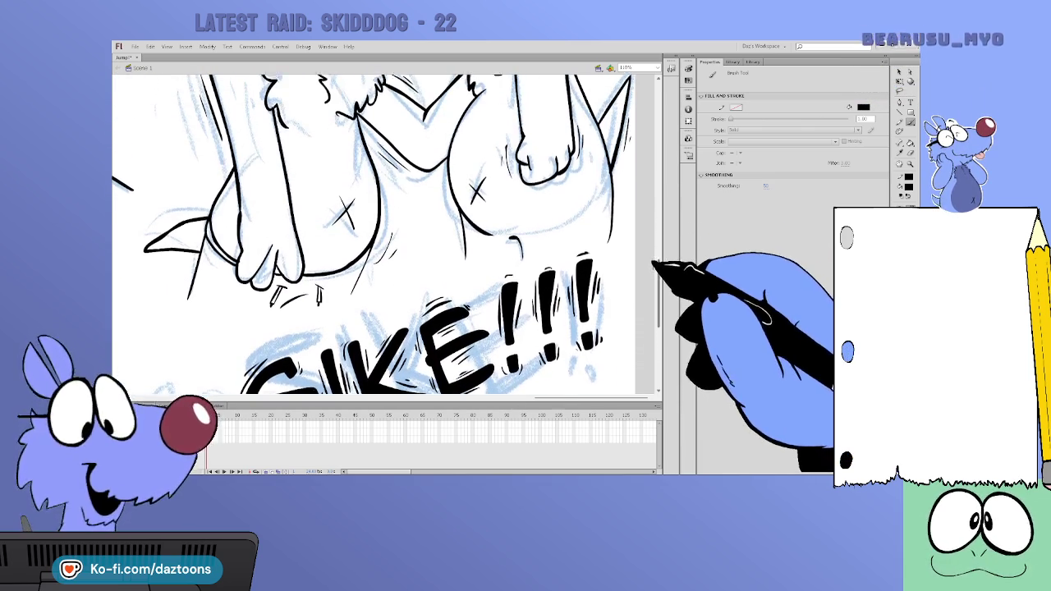
scroll(384, 234, up, 1)
scroll(384, 233, up, 5)
scroll(384, 234, up, 3)
drag(342, 420, 209, 407)
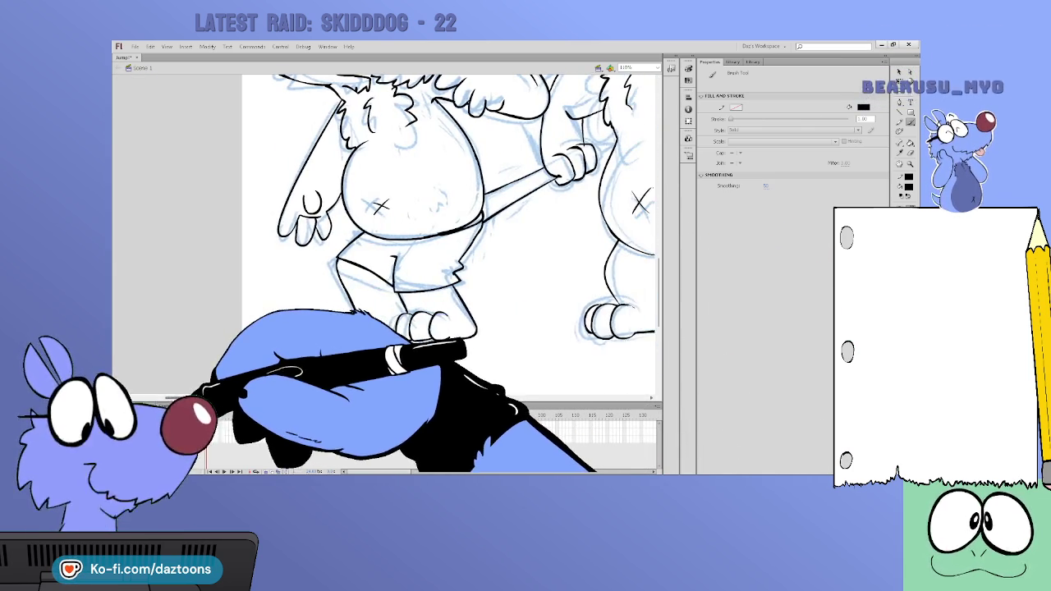
Bring the FINE!!! panel into view with the Brush tool active
scroll(443, 234, down, 3)
scroll(444, 234, down, 4)
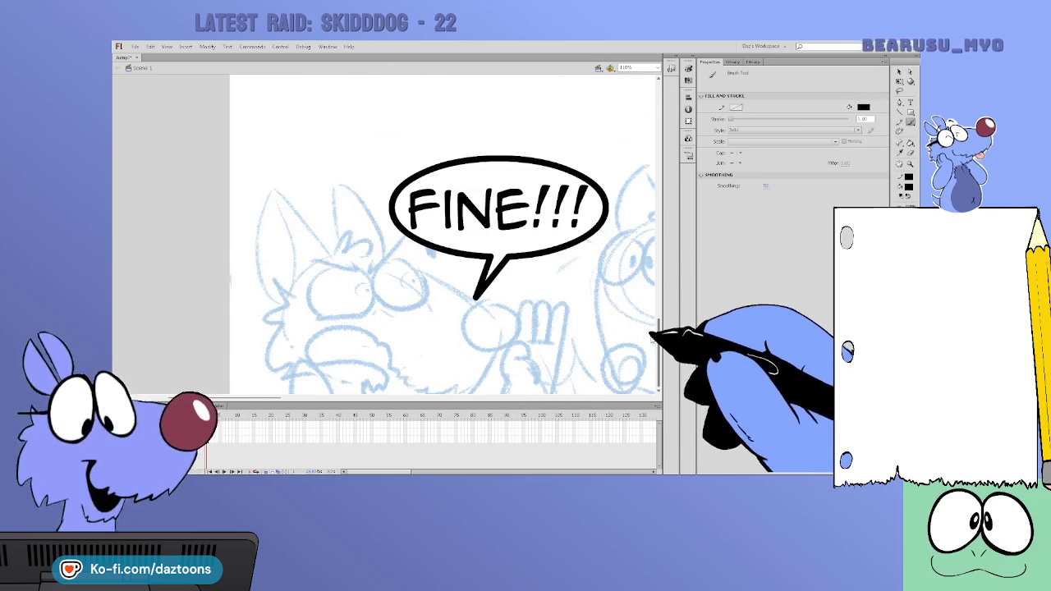
key(v)
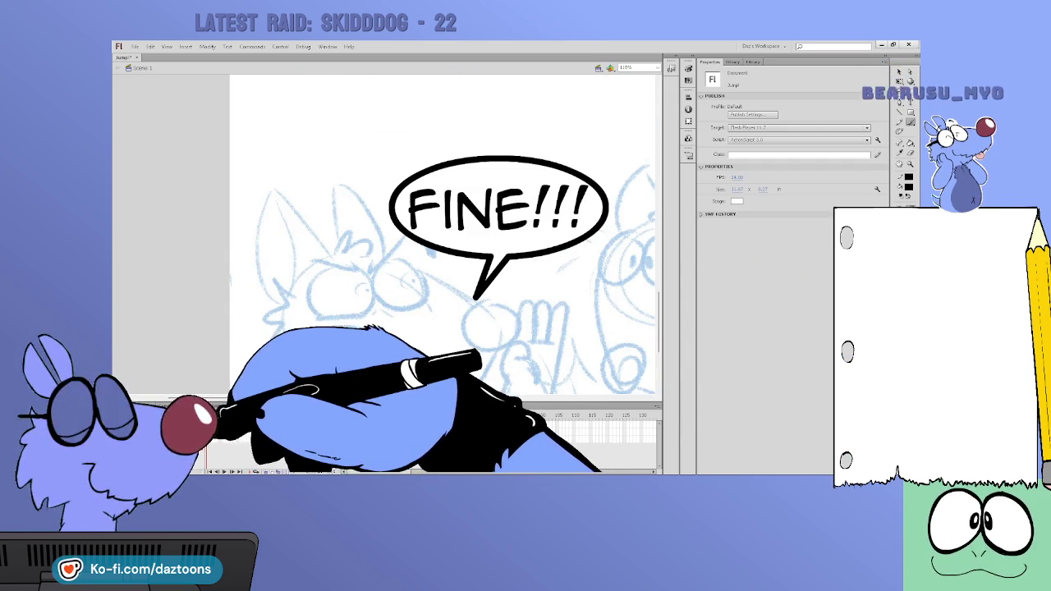
scroll(443, 234, down, 3)
scroll(443, 234, up, 1)
key(b)
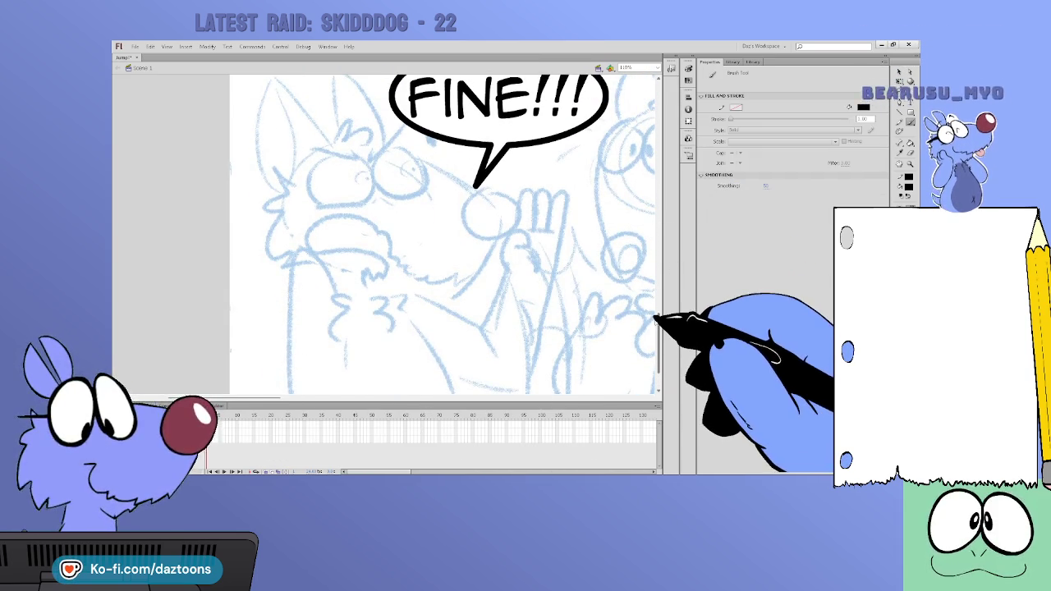
scroll(443, 234, up, 1)
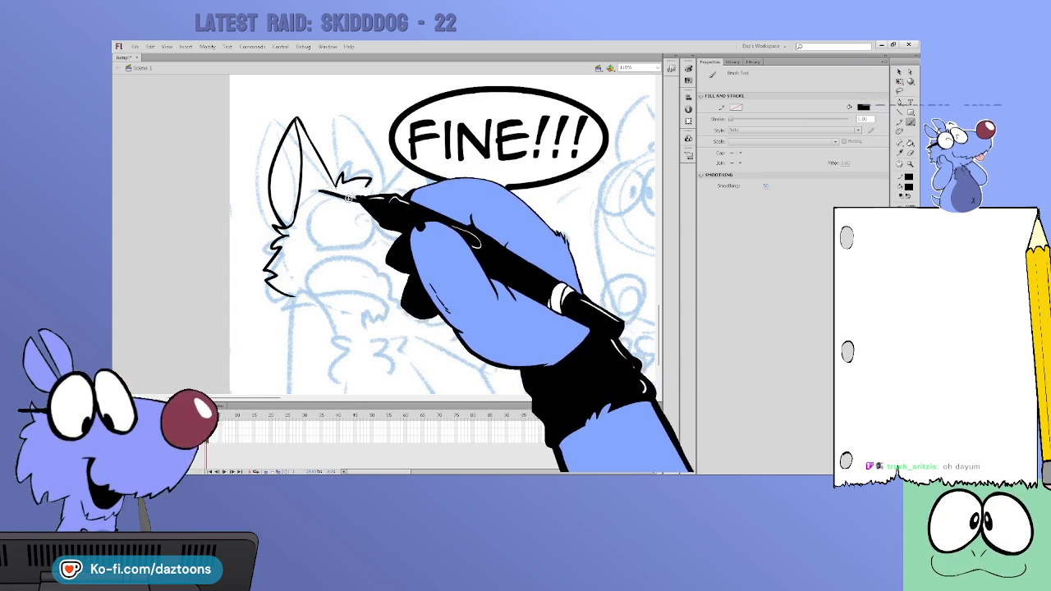
Ink the shouting dog's head outline, brow stroke and second eye
mouse_move(333, 191)
mouse_down()
mouse_move(347, 215)
mouse_move(328, 228)
mouse_move(339, 241)
mouse_move(368, 239)
mouse_up()
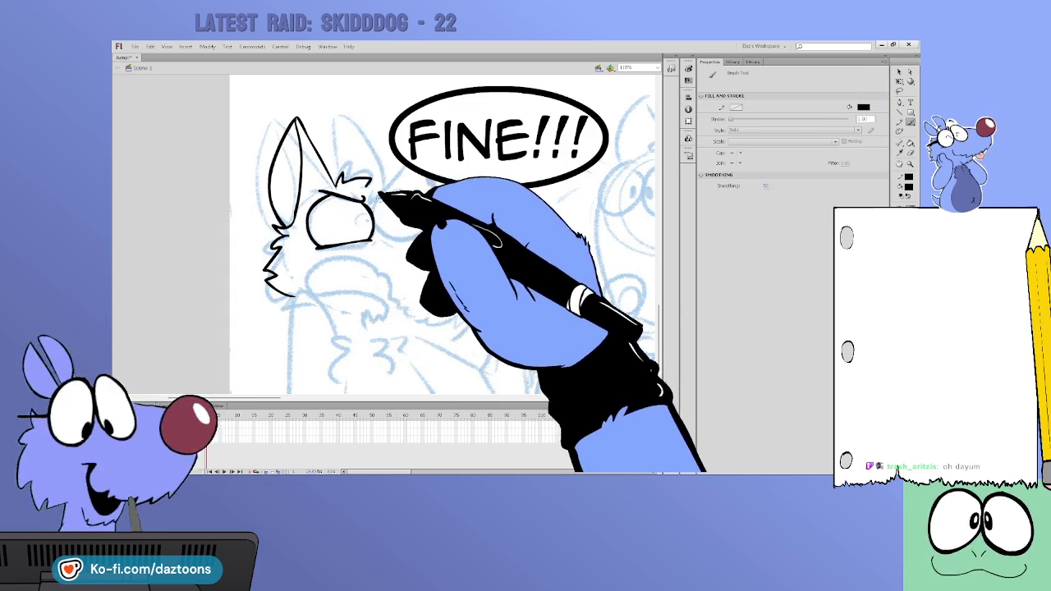
drag(402, 178, 381, 200)
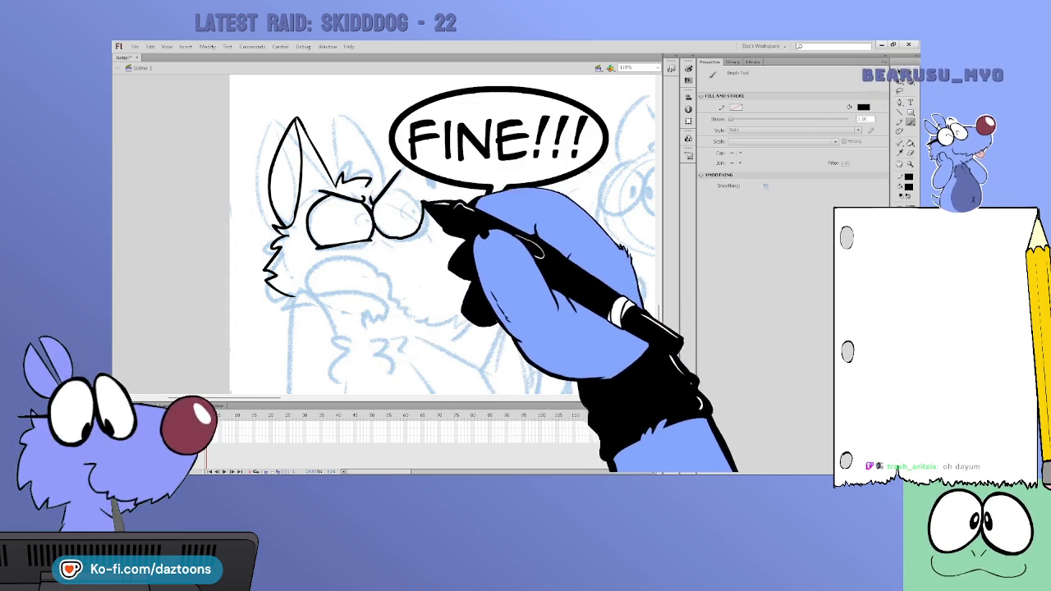
drag(398, 174, 381, 200)
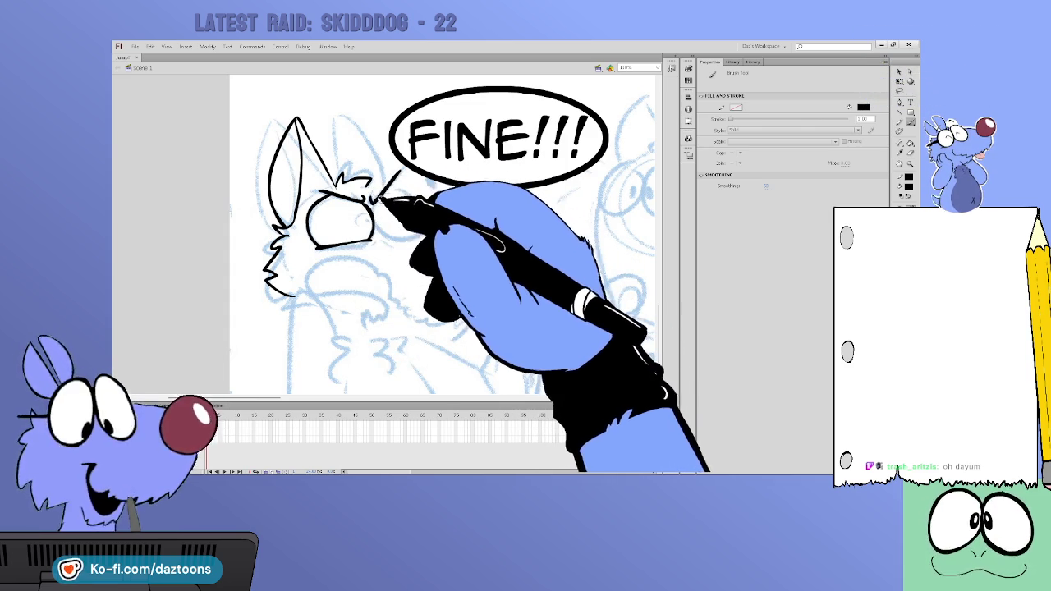
mouse_move(363, 234)
mouse_down()
mouse_move(433, 216)
mouse_move(398, 187)
mouse_up()
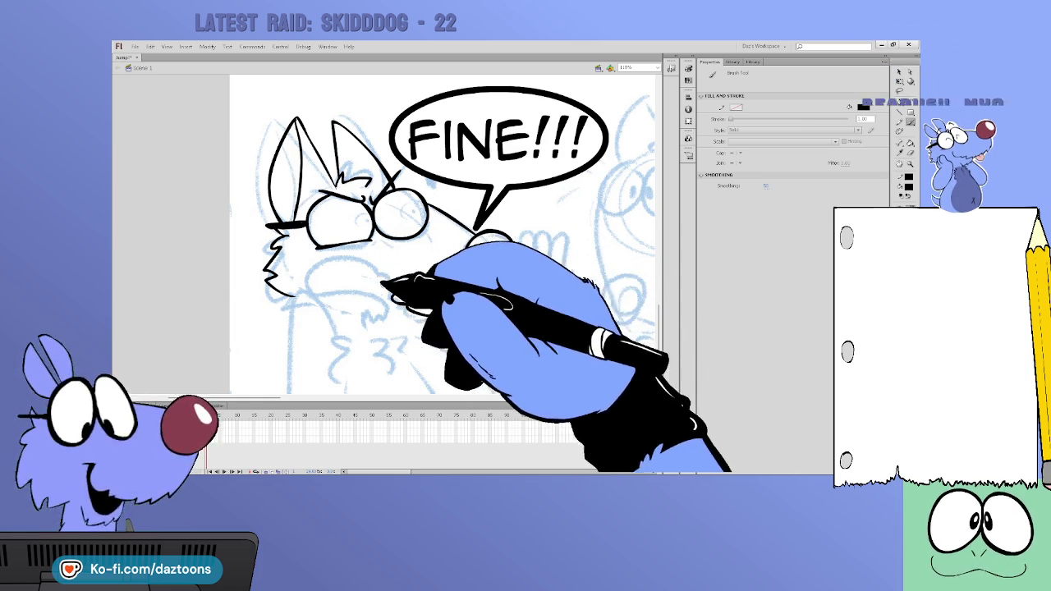
Ink the snout below the glasses, redoing the first stroke, and add teeth and mouth fur
mouse_move(365, 264)
mouse_down()
mouse_move(321, 276)
mouse_move(361, 291)
mouse_up()
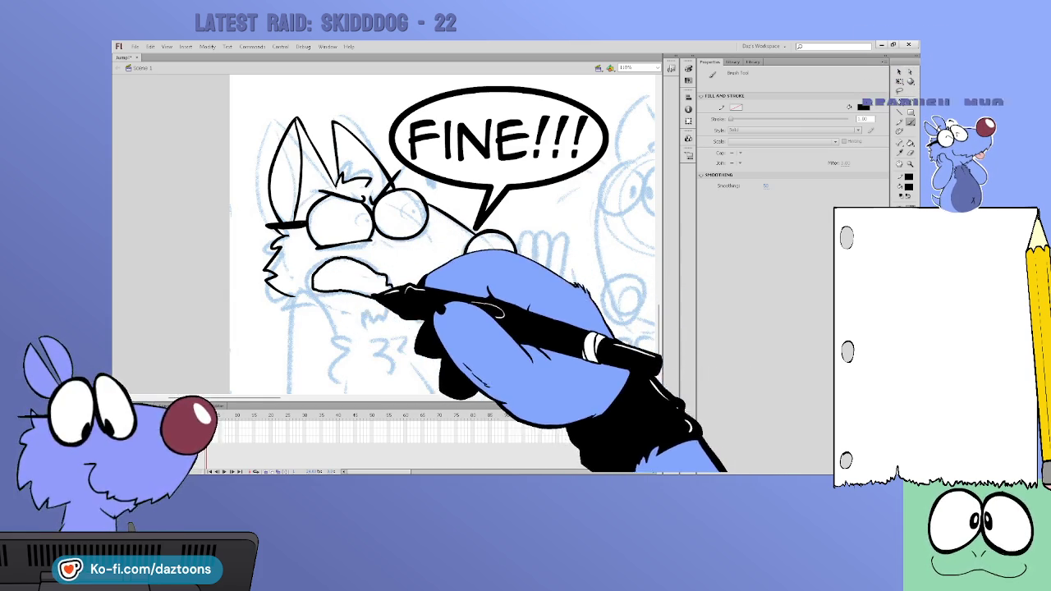
key(ctrl+z)
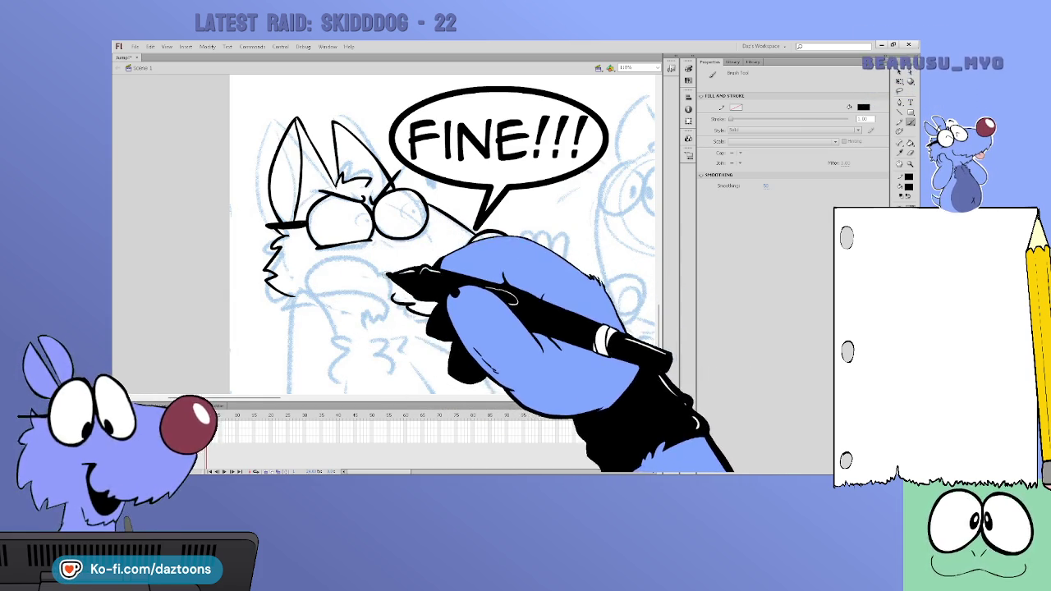
drag(384, 264, 394, 301)
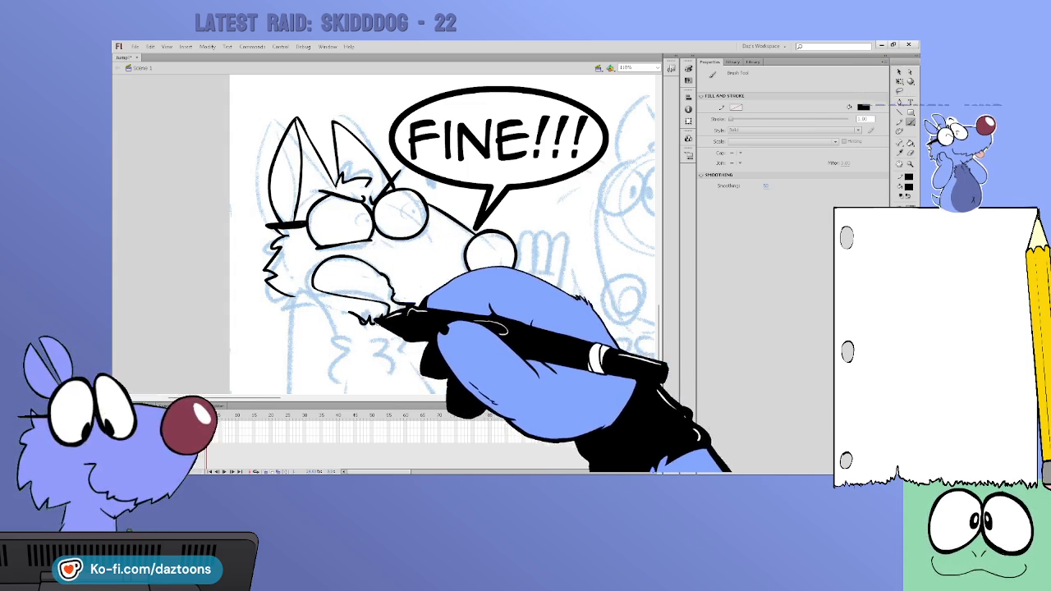
mouse_move(384, 267)
mouse_down()
mouse_move(393, 300)
mouse_move(366, 319)
mouse_up()
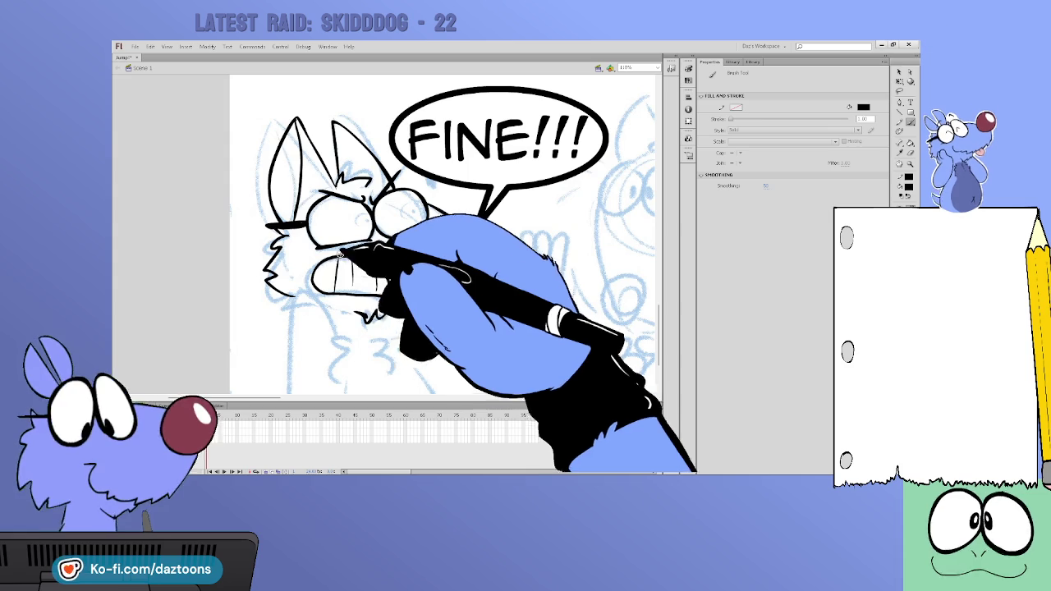
mouse_move(327, 261)
mouse_down()
mouse_move(387, 278)
mouse_move(332, 292)
mouse_move(470, 320)
mouse_up()
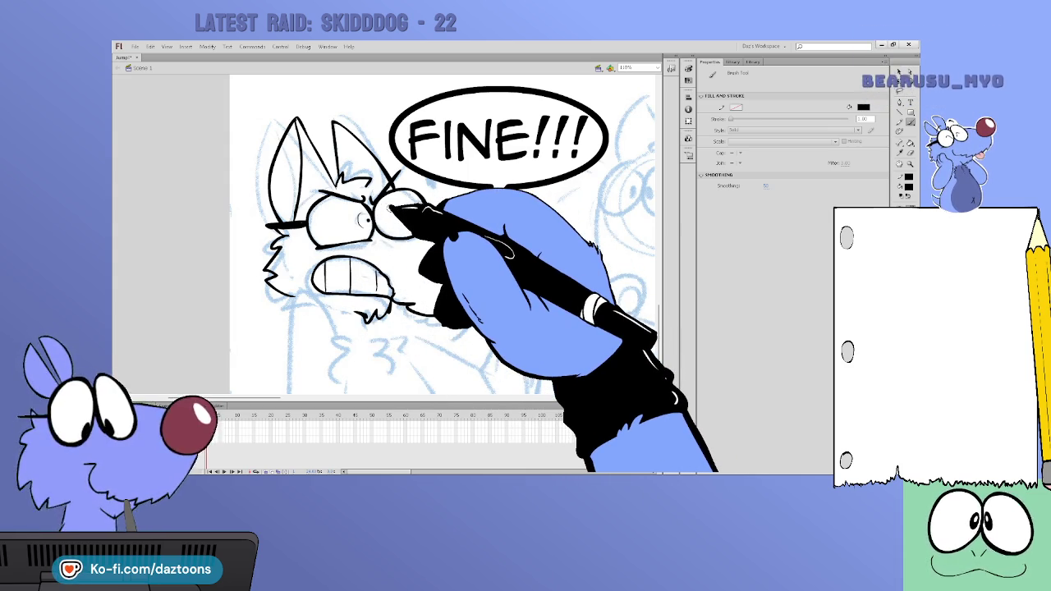
Ink the dog's left side contour, chin and chest fur, and furry jawline
drag(658, 300, 657, 322)
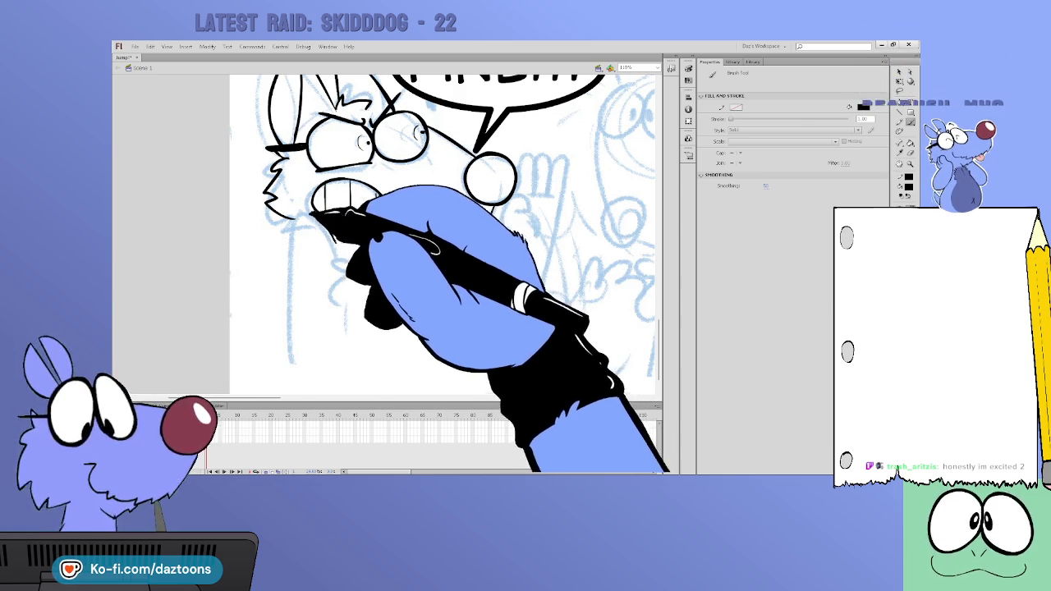
drag(296, 215, 293, 371)
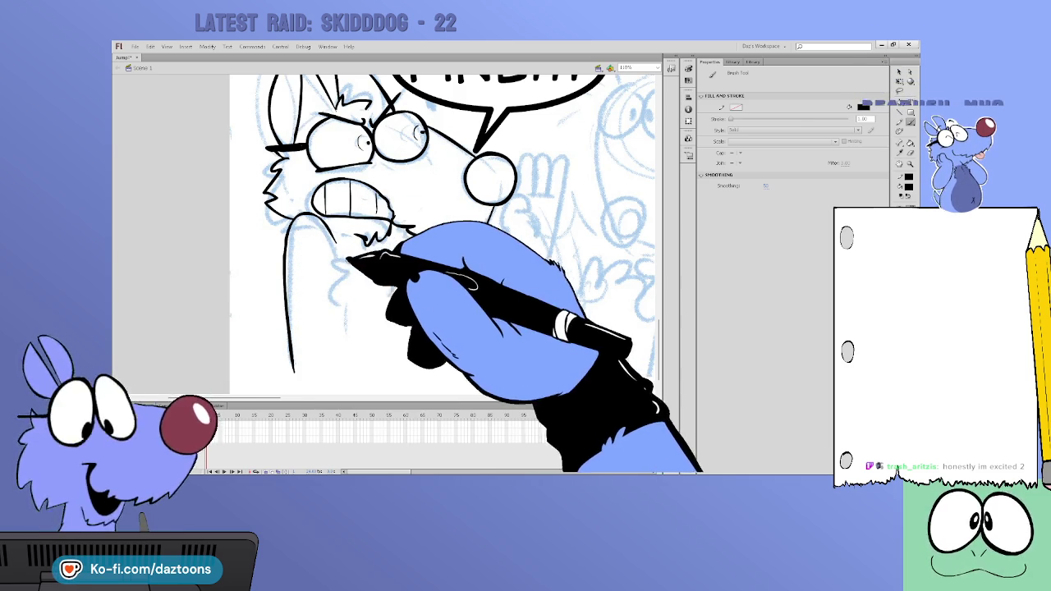
drag(340, 247, 338, 302)
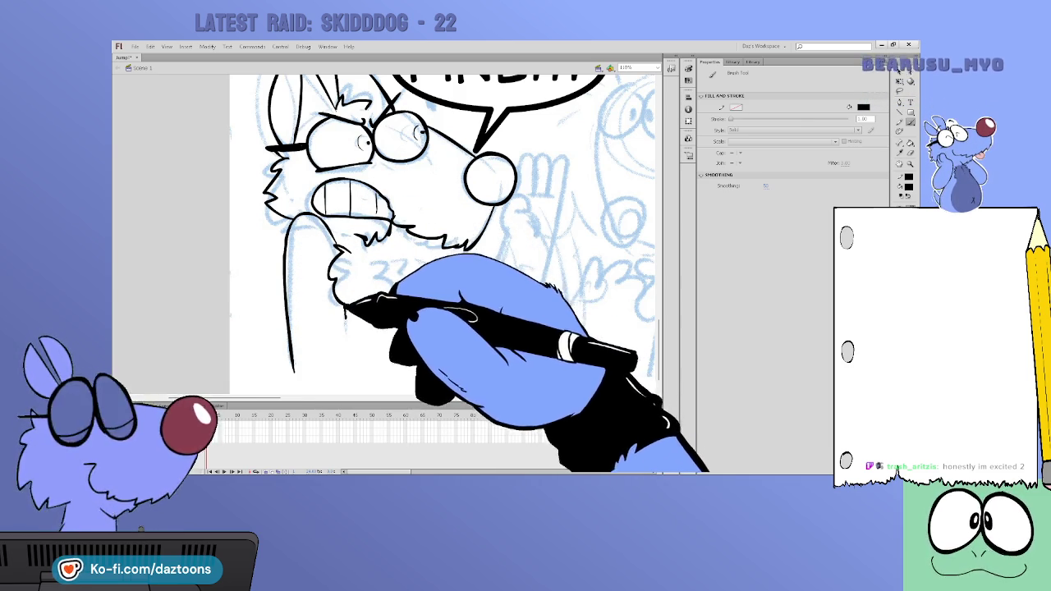
drag(381, 275, 394, 244)
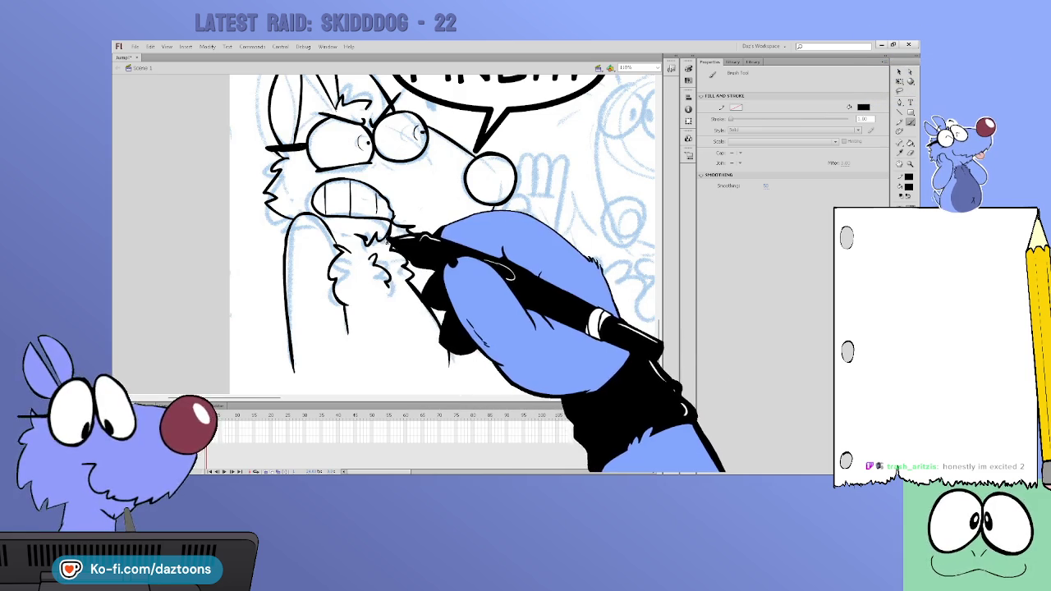
drag(392, 234, 480, 245)
mouse_move(406, 256)
mouse_down()
mouse_move(450, 361)
mouse_move(458, 276)
mouse_up()
Ink the chest line, the arm up to the raised hand and its fingers, then zoom out
drag(497, 232, 490, 312)
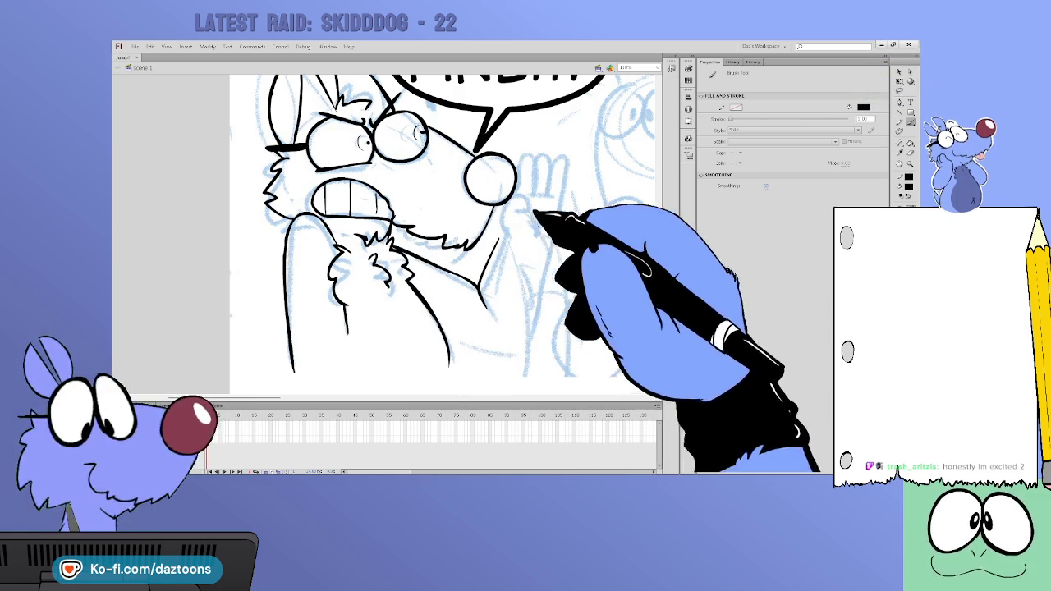
drag(546, 242, 533, 280)
mouse_move(450, 351)
mouse_down()
mouse_move(542, 245)
mouse_move(523, 156)
mouse_up()
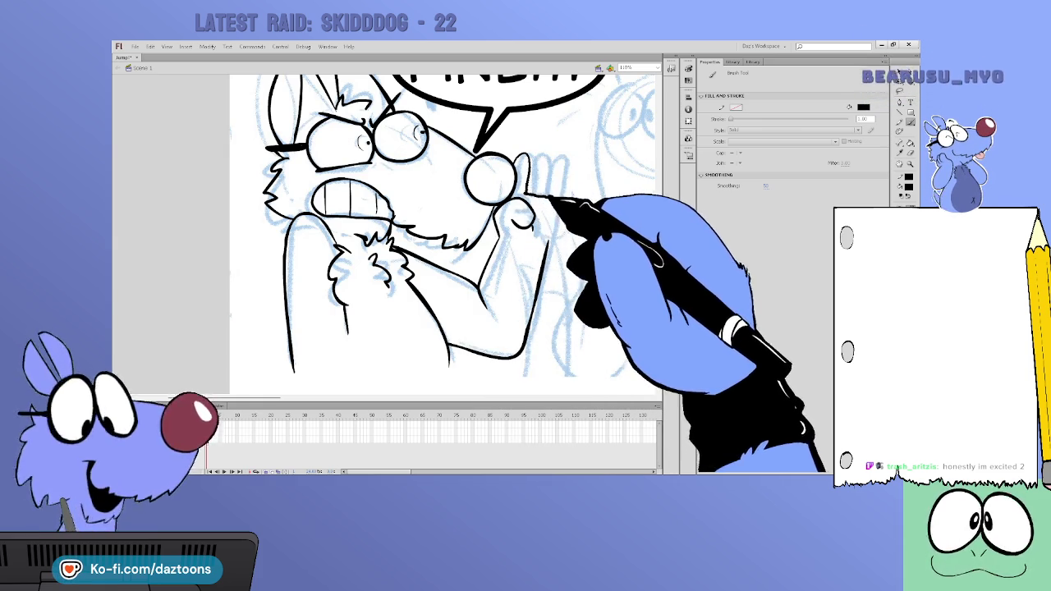
mouse_move(542, 197)
mouse_down()
mouse_move(555, 168)
mouse_move(566, 191)
mouse_move(539, 164)
mouse_up()
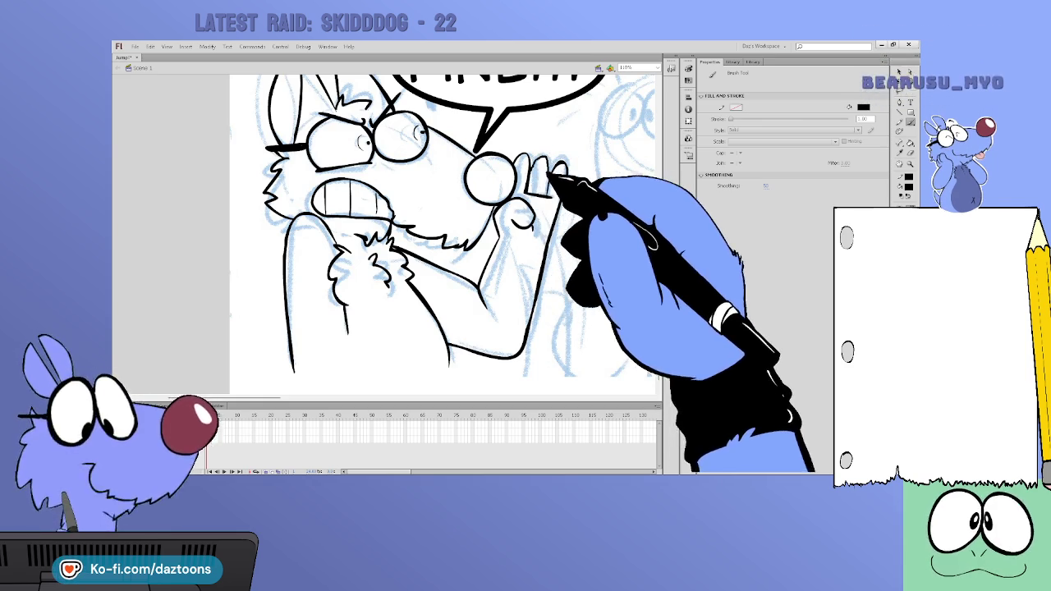
drag(535, 197, 552, 167)
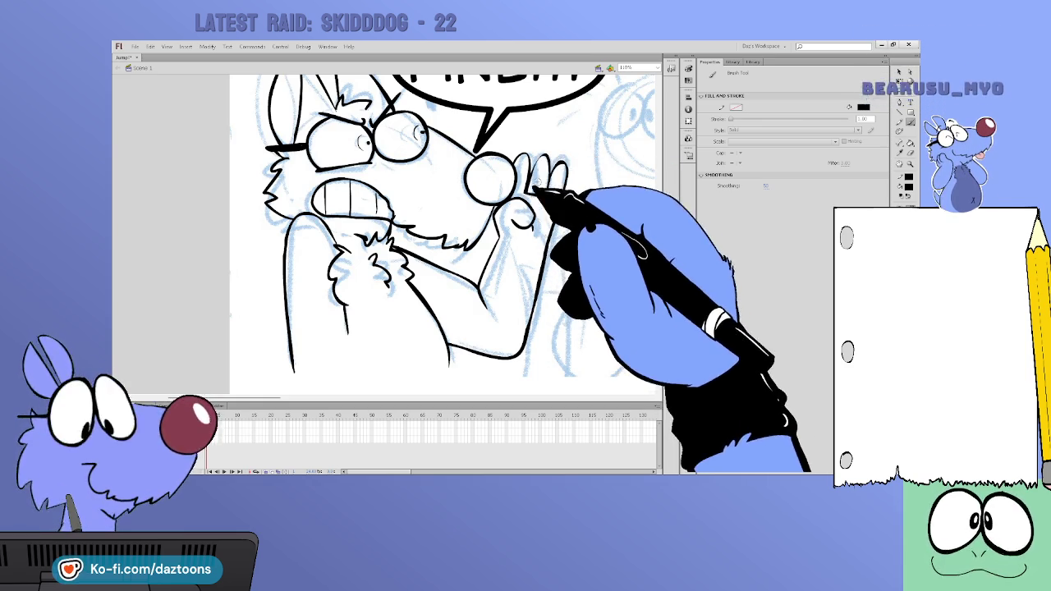
drag(271, 402, 279, 401)
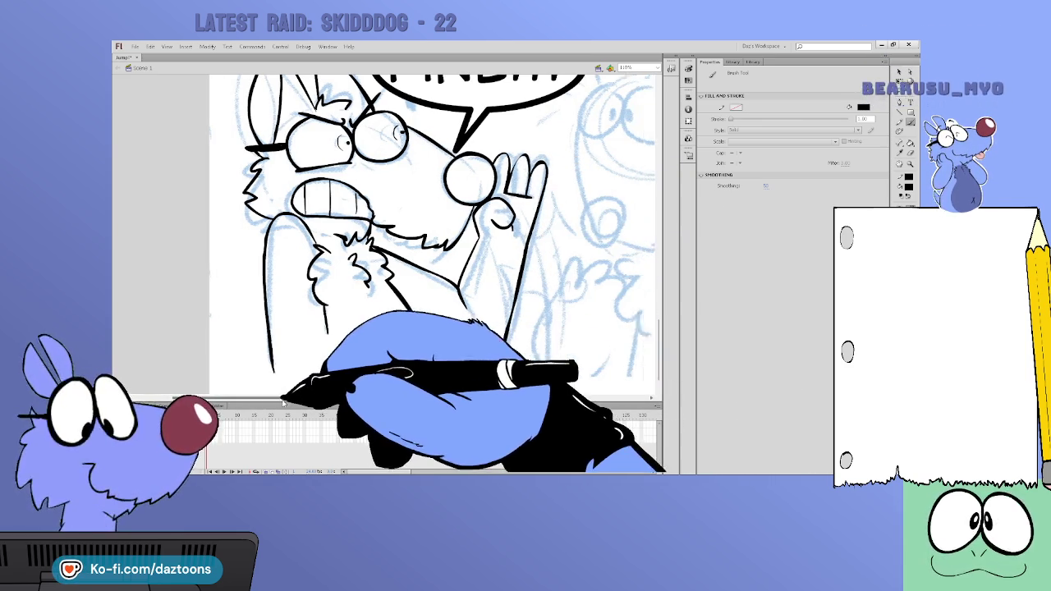
key(ctrl+equal)
key(ctrl+minus)
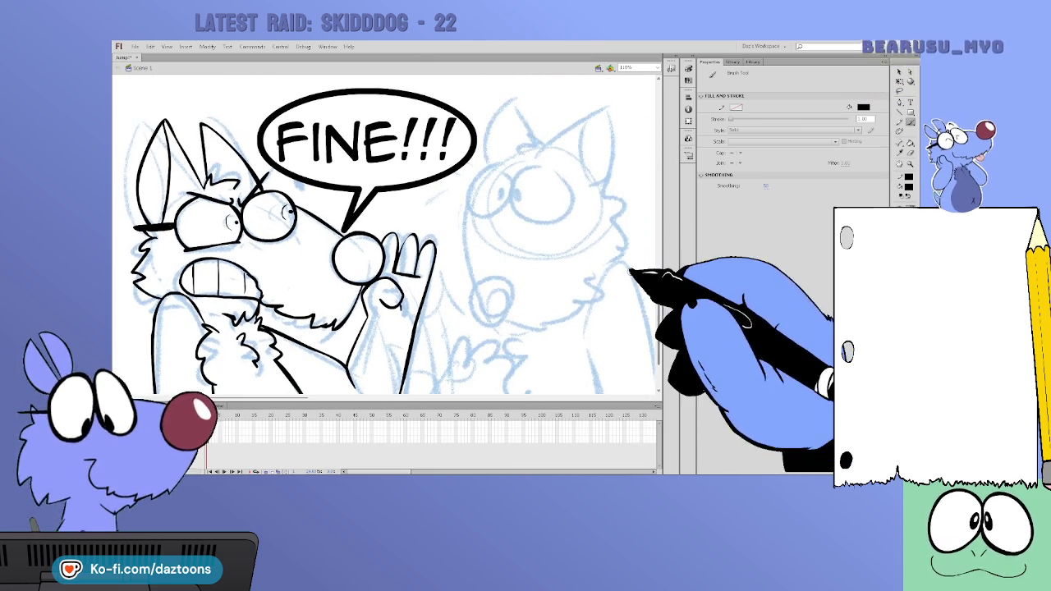
Ink the second dog's eyes, head outline, mouth, tall pointed ear and ear tufts
drag(488, 169, 514, 180)
mouse_move(532, 218)
mouse_down()
mouse_move(563, 176)
mouse_move(526, 165)
mouse_move(504, 197)
mouse_move(546, 194)
mouse_up()
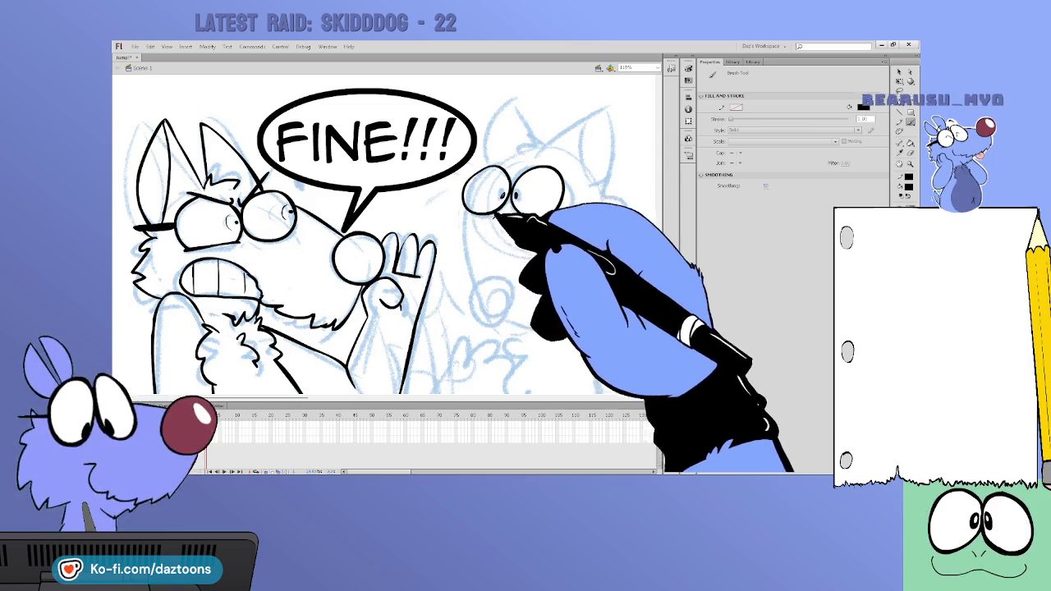
mouse_move(464, 207)
mouse_down()
mouse_move(472, 287)
mouse_move(492, 293)
mouse_move(491, 321)
mouse_move(490, 286)
mouse_up()
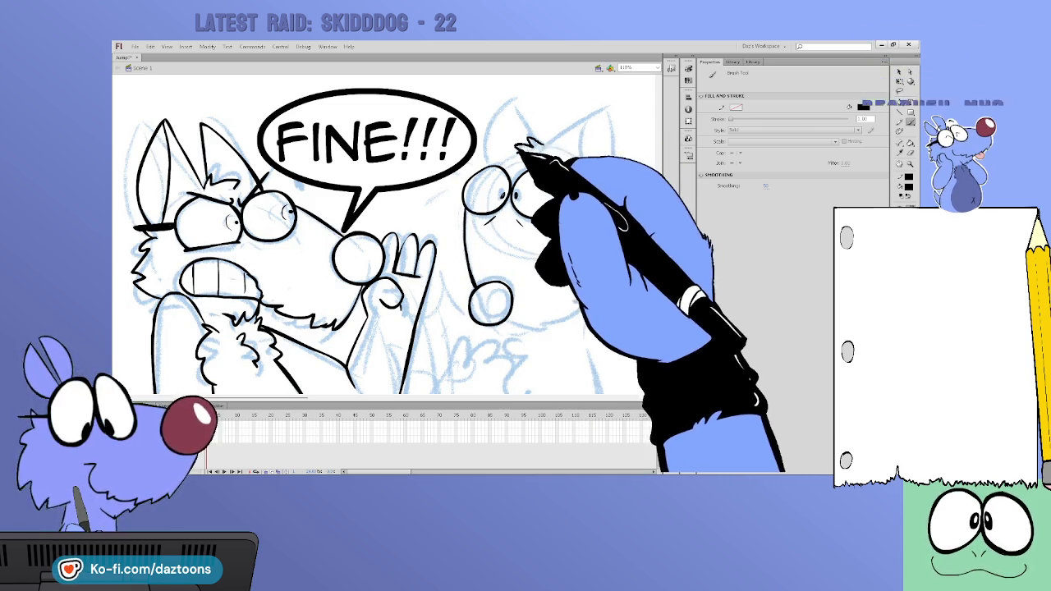
mouse_move(490, 168)
mouse_down()
mouse_move(561, 95)
mouse_move(561, 137)
mouse_move(620, 123)
mouse_up()
mouse_move(544, 118)
mouse_down()
mouse_move(574, 106)
mouse_move(602, 178)
mouse_move(632, 215)
mouse_move(609, 263)
mouse_up()
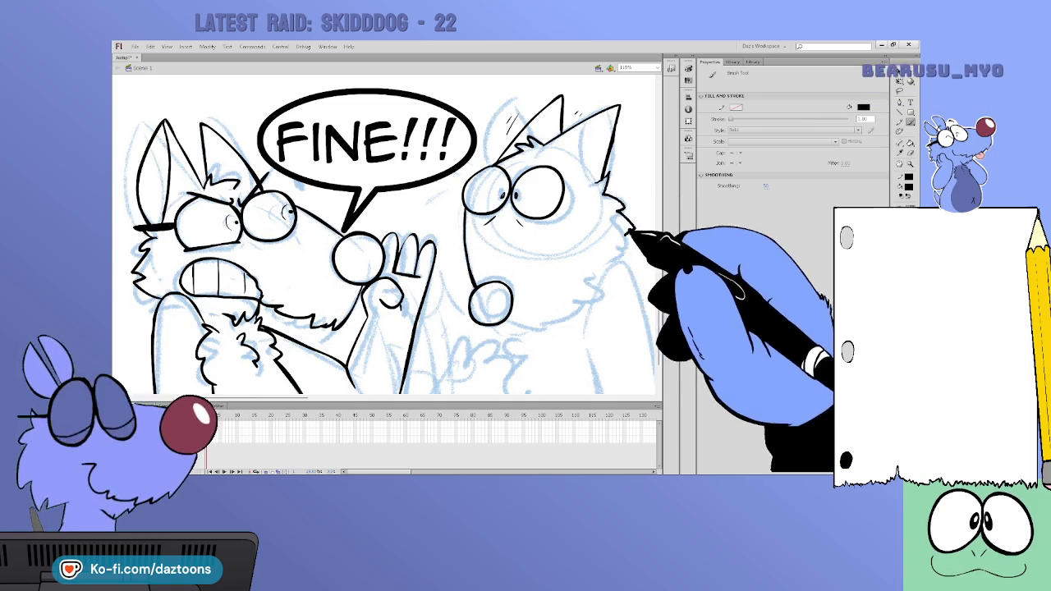
Ink the second dog's chin strokes, hand outline, and chest and shoulder fur
scroll(574, 288, down, 2)
mouse_move(506, 287)
mouse_down()
mouse_move(629, 234)
mouse_move(622, 220)
mouse_up()
scroll(641, 271, down, 2)
scroll(661, 320, down, 2)
scroll(661, 327, up, 2)
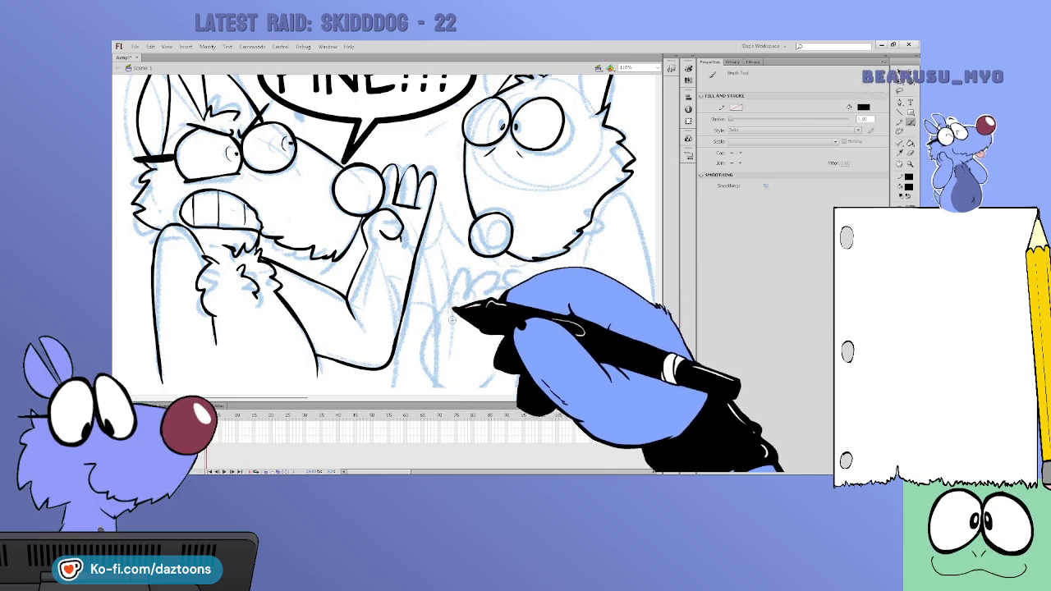
mouse_move(463, 306)
mouse_down()
mouse_move(509, 273)
mouse_move(497, 301)
mouse_up()
scroll(661, 345, down, 2)
mouse_move(464, 275)
mouse_down()
mouse_move(425, 335)
mouse_move(497, 306)
mouse_up()
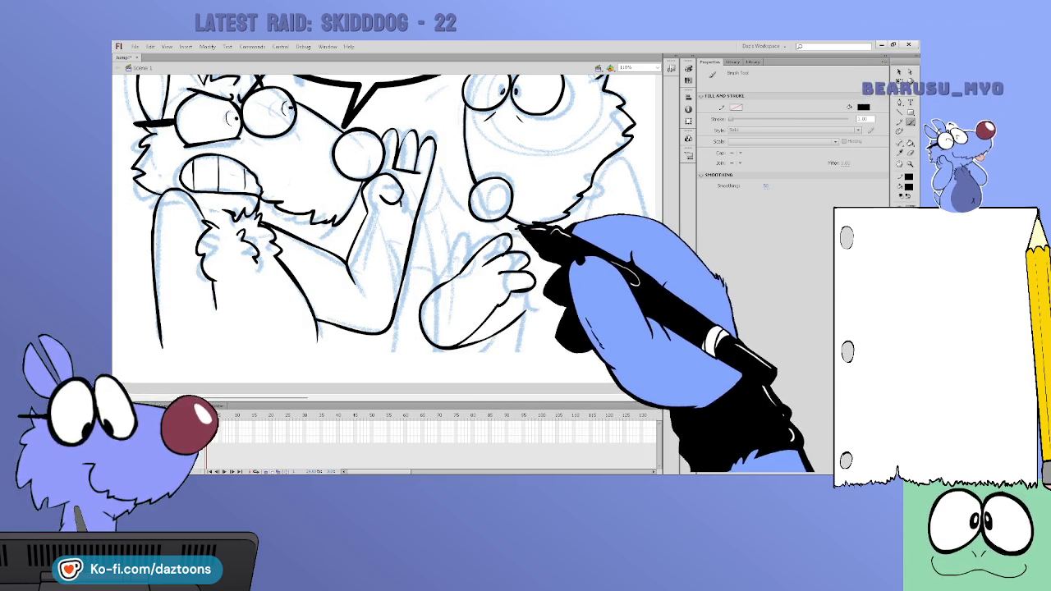
drag(542, 237, 535, 285)
drag(563, 249, 591, 276)
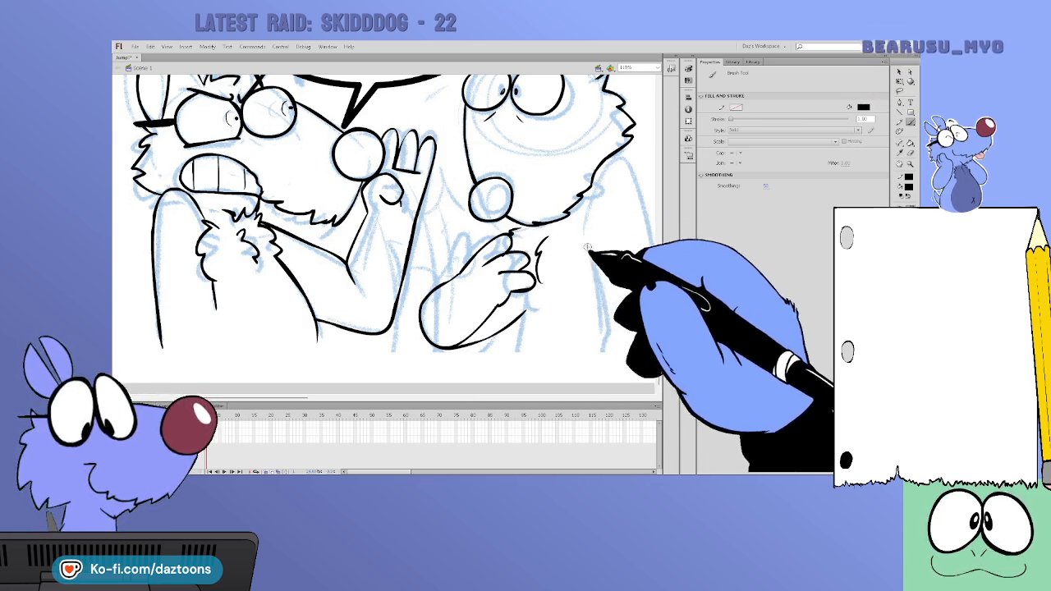
drag(586, 223, 593, 276)
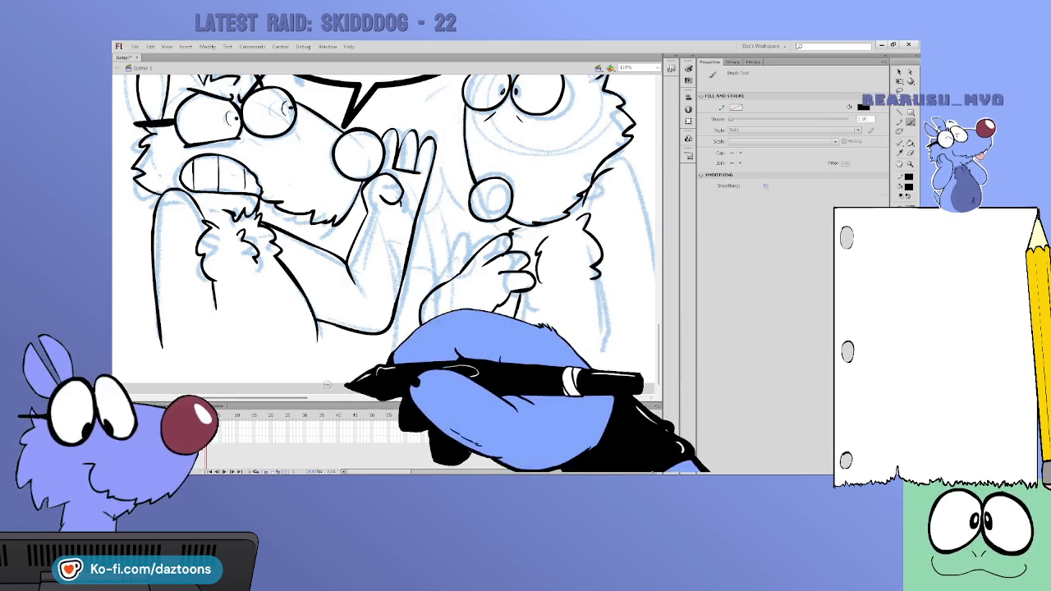
Ink the second dog's body outline, lower body lines and thin lines between the dogs
drag(587, 374, 503, 373)
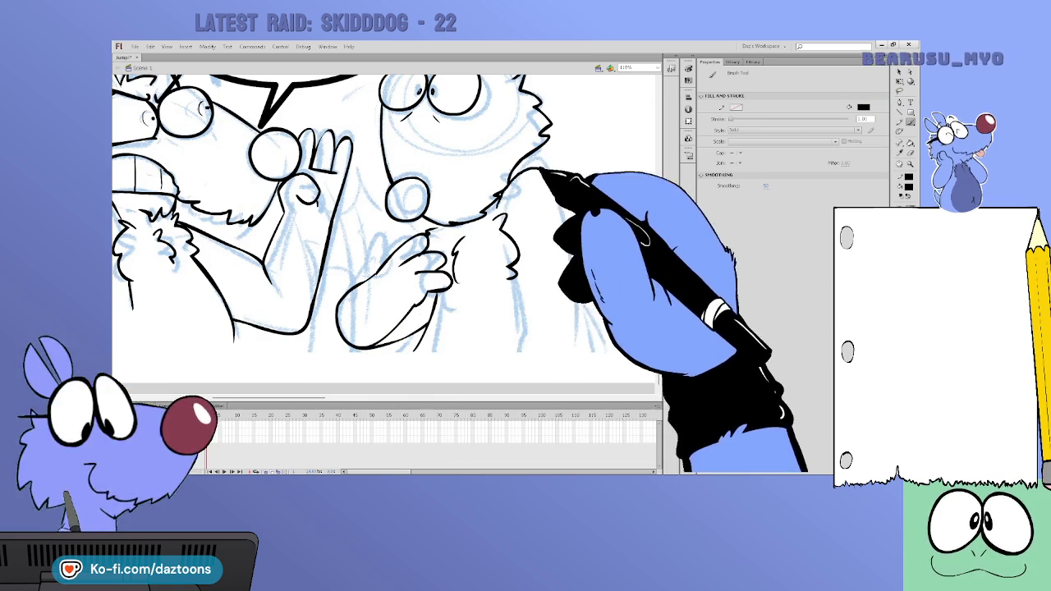
drag(530, 169, 570, 275)
drag(502, 316, 495, 349)
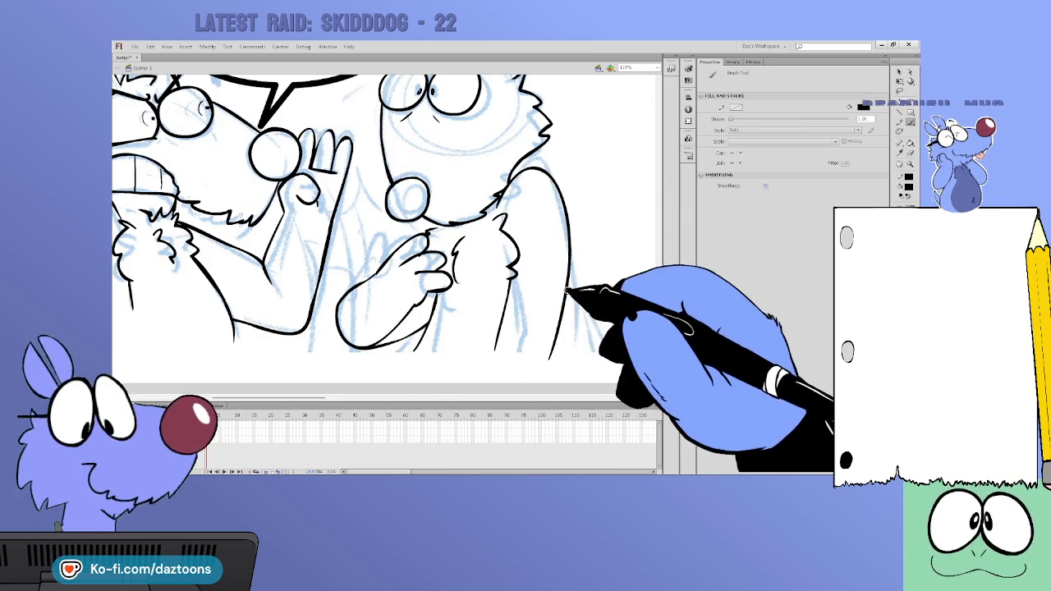
drag(568, 279, 548, 359)
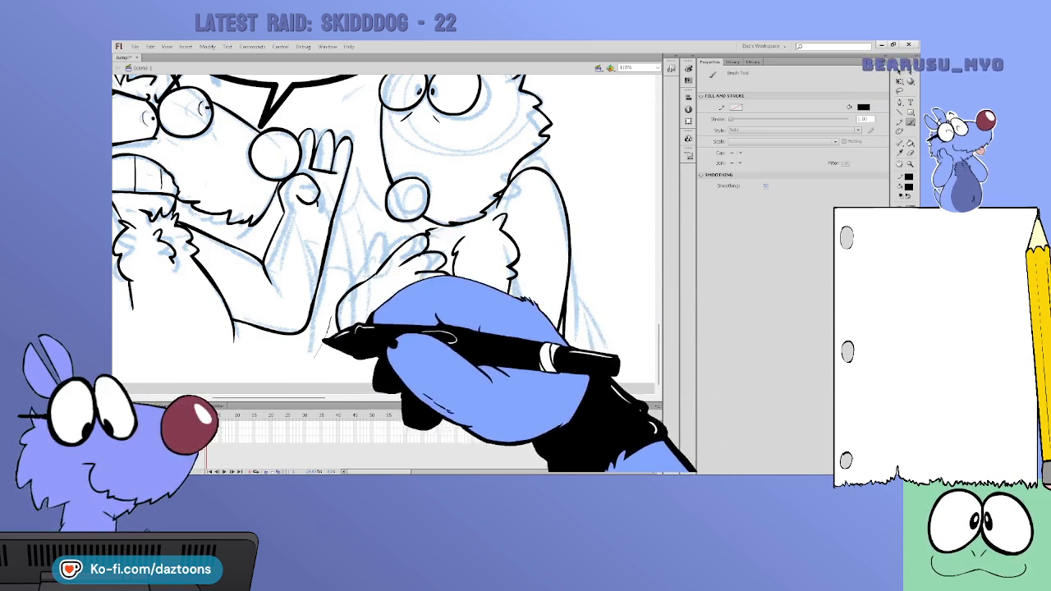
drag(363, 188, 338, 354)
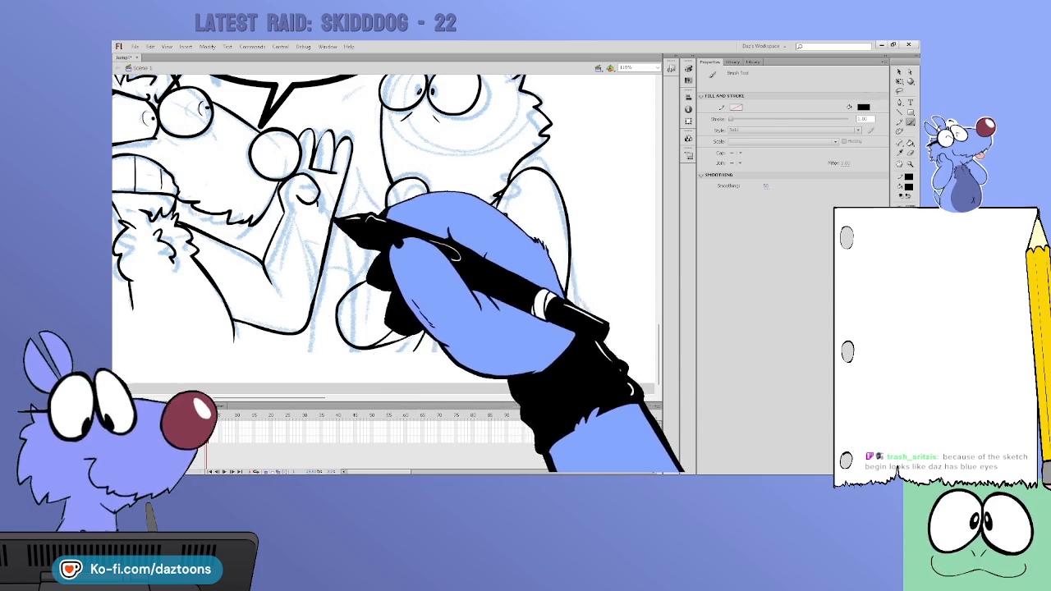
drag(361, 185, 402, 324)
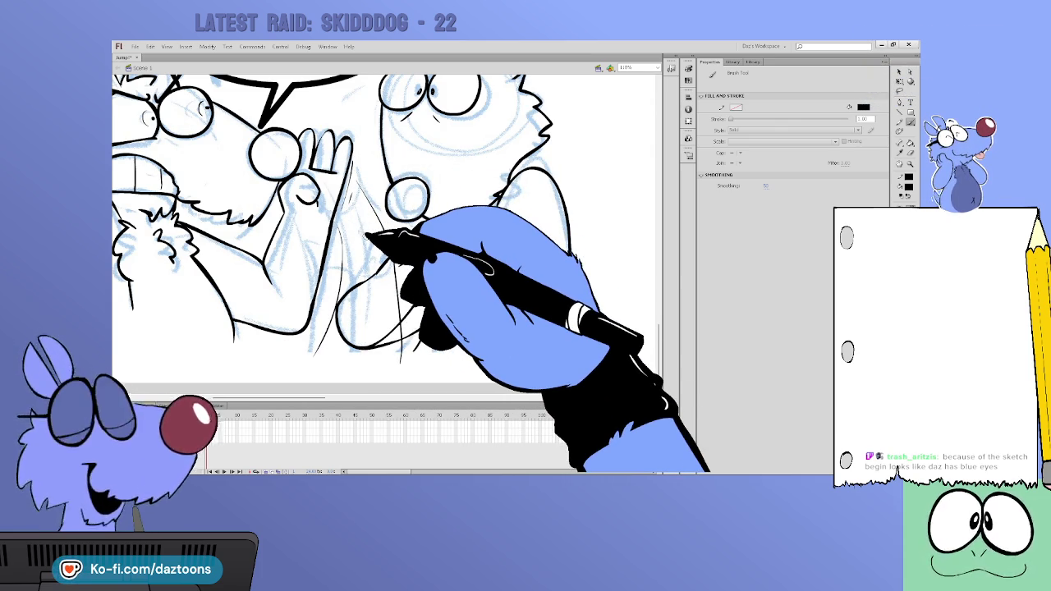
Pan back past the FINE!!! bubble and over to the NOT A BIG DEAL panel
drag(399, 364, 489, 364)
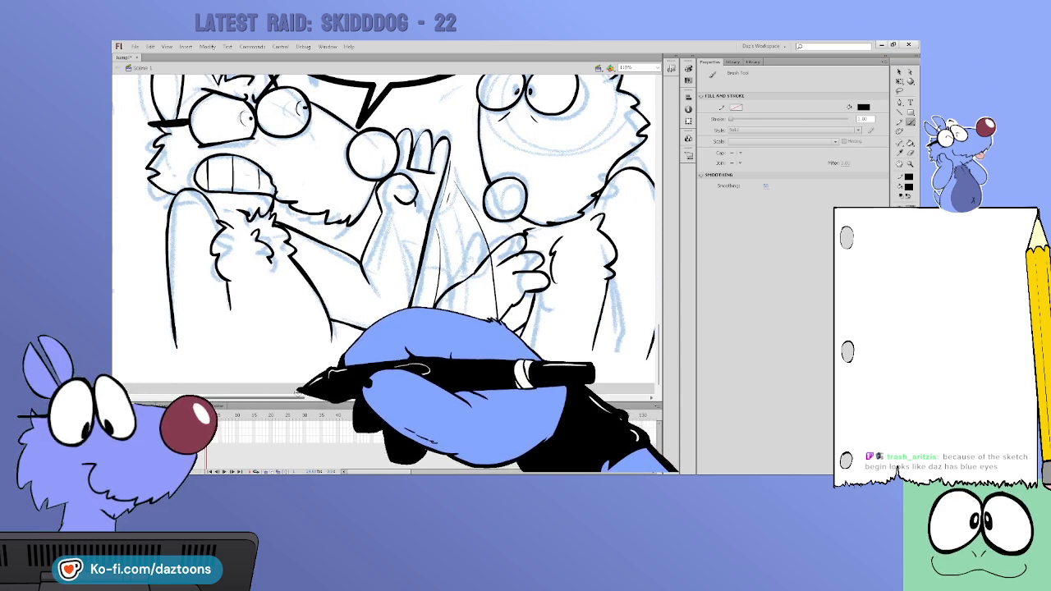
drag(386, 230, 386, 365)
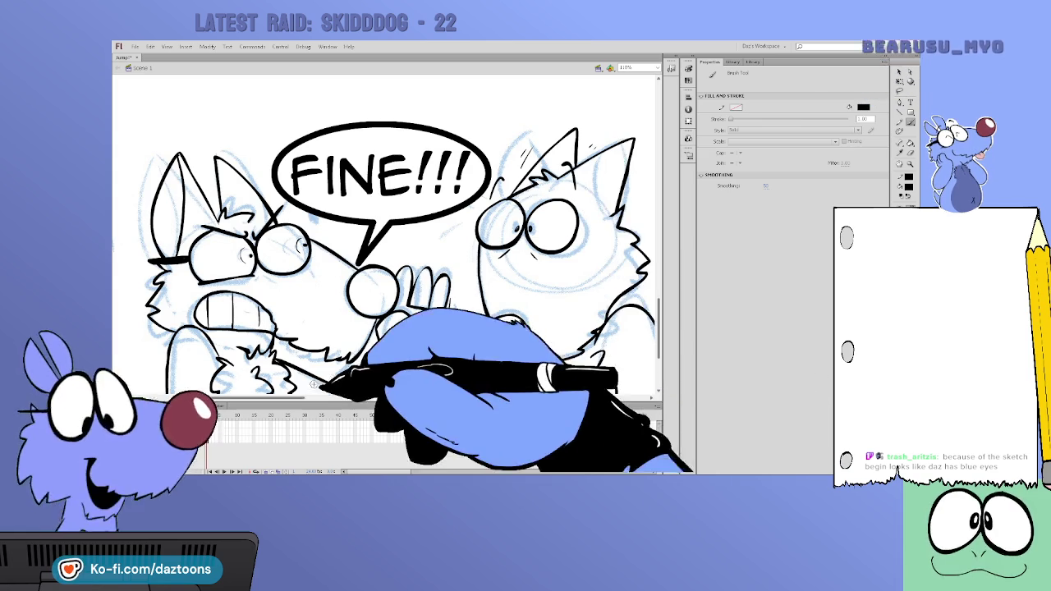
drag(304, 398, 435, 400)
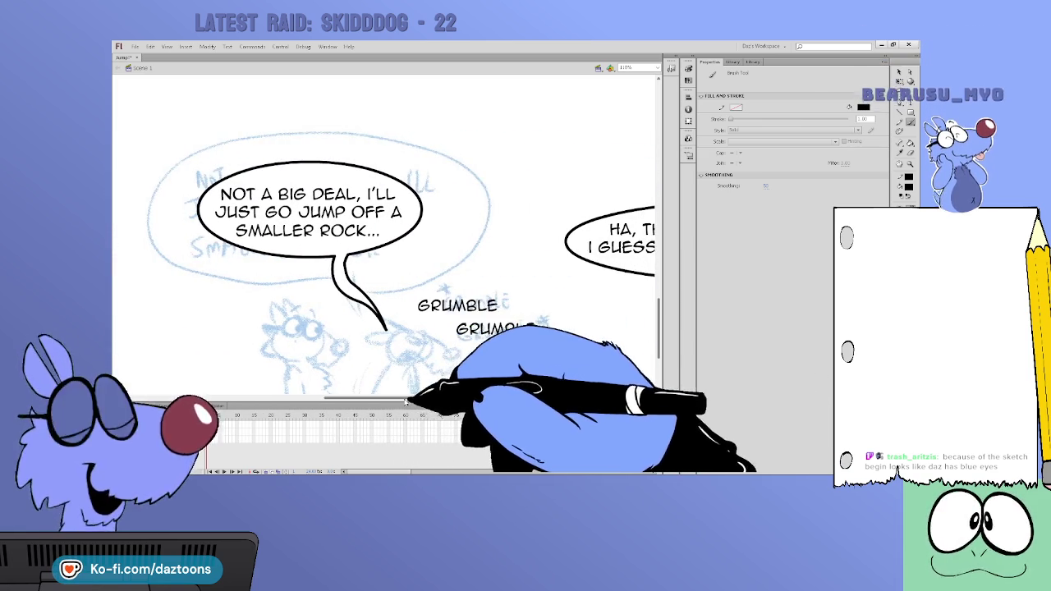
Ink the small dog's two glasses lenses, head fur, body and right-side chest fur
drag(657, 305, 659, 324)
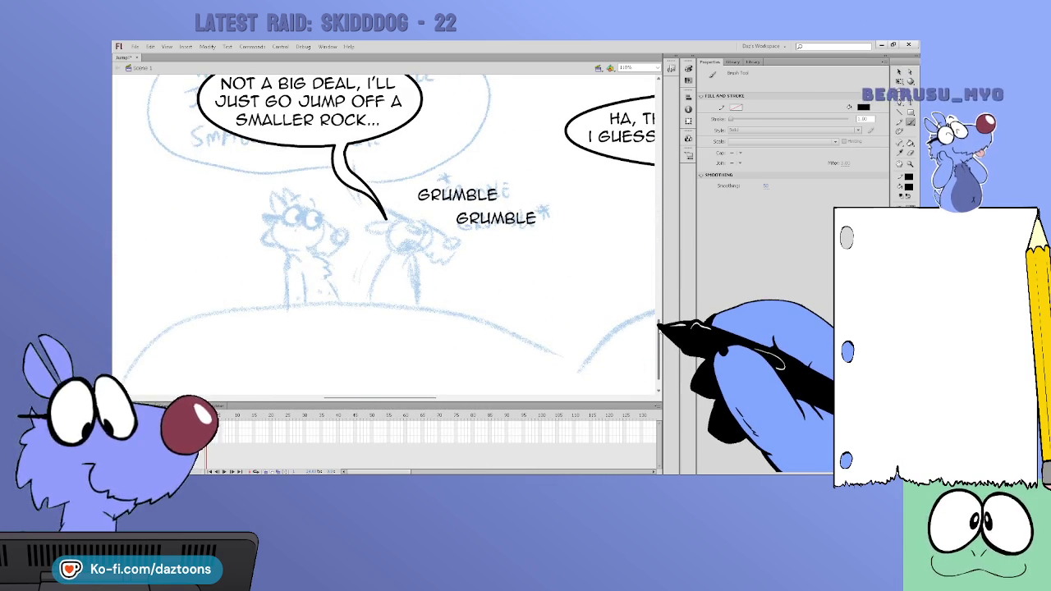
mouse_move(290, 208)
mouse_down()
mouse_move(285, 219)
mouse_move(300, 210)
mouse_up()
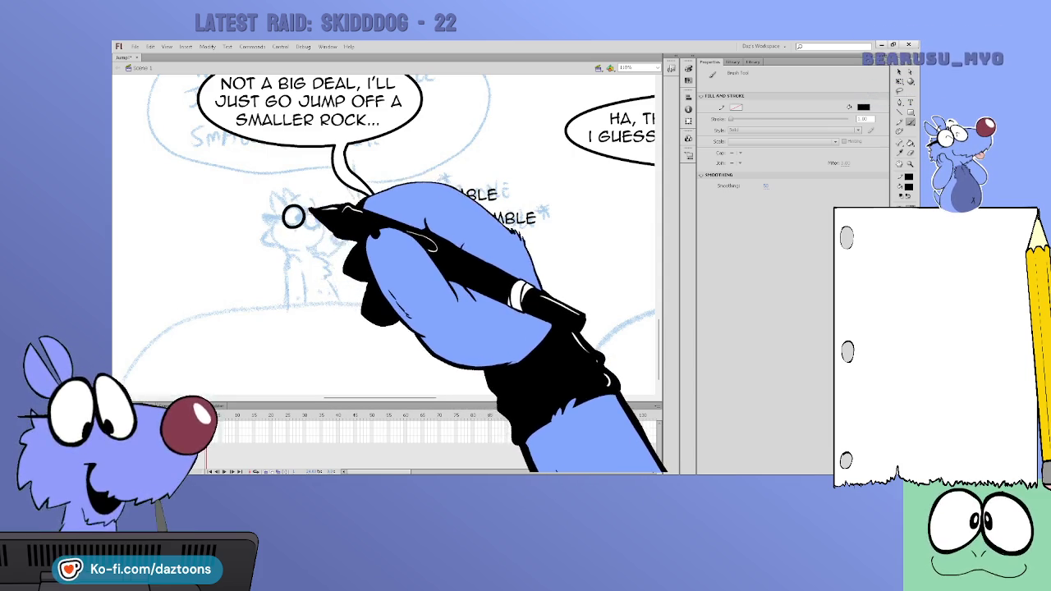
mouse_move(315, 210)
mouse_down()
mouse_move(298, 205)
mouse_move(341, 237)
mouse_up()
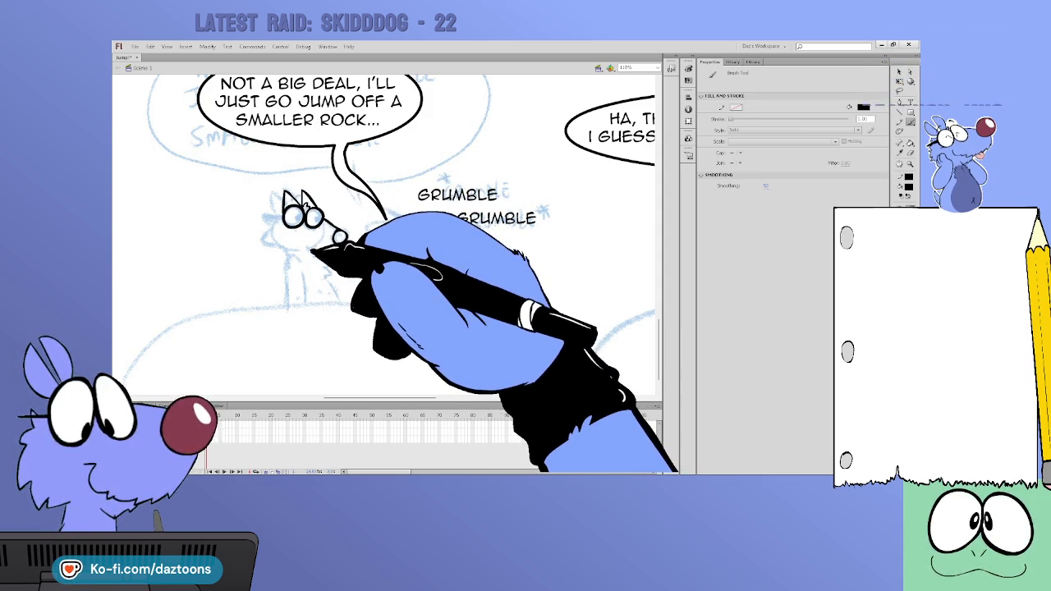
mouse_move(281, 206)
mouse_down()
mouse_move(276, 229)
mouse_move(286, 215)
mouse_up()
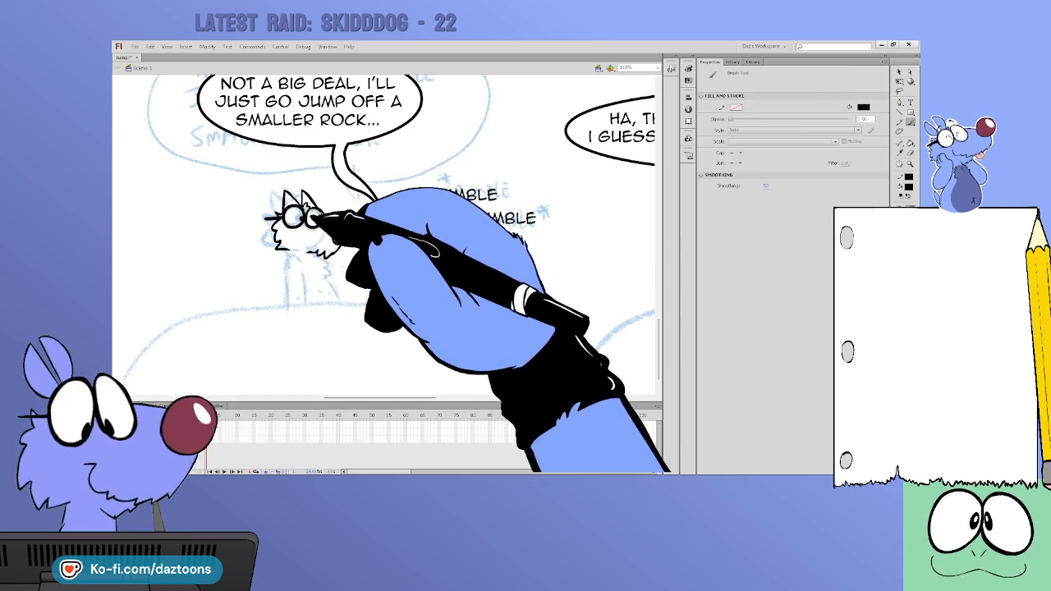
mouse_move(289, 256)
mouse_down()
mouse_move(287, 304)
mouse_move(307, 261)
mouse_up()
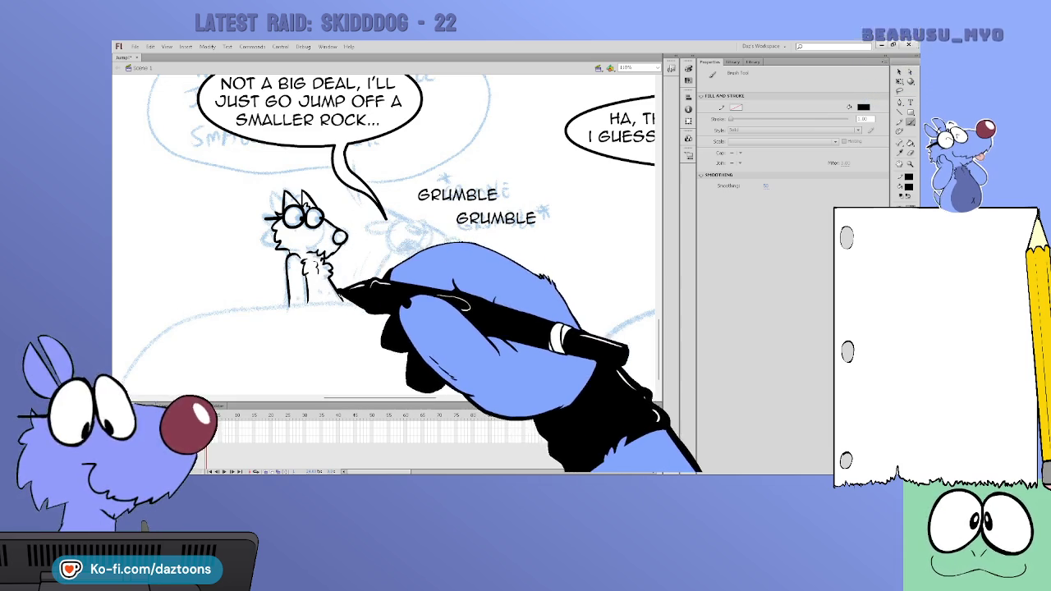
drag(340, 299, 327, 240)
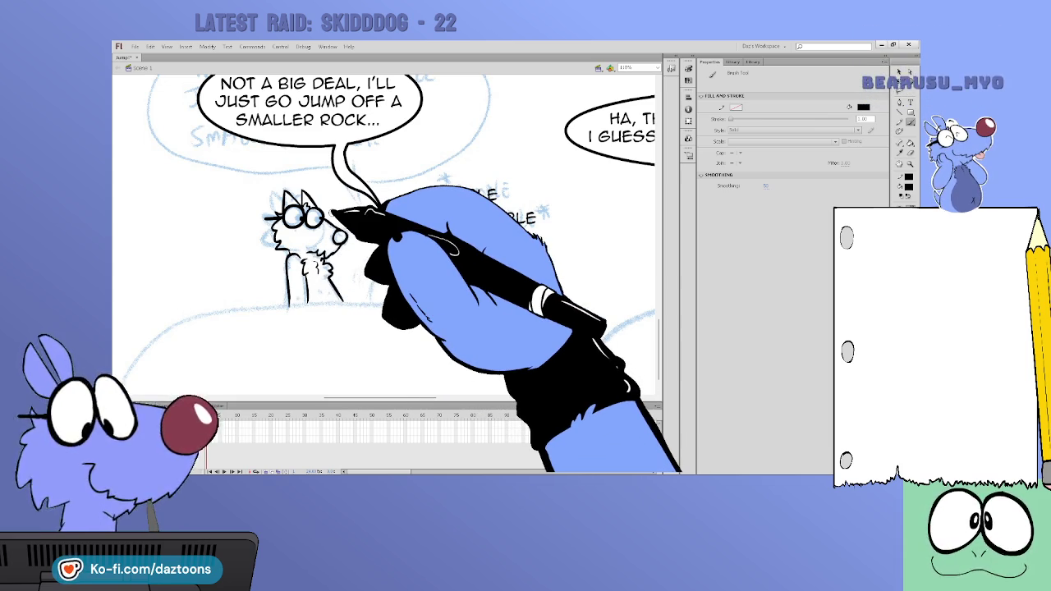
Zoom out to the whole comic page, then zoom in on the lower rock-scene panel
key(v)
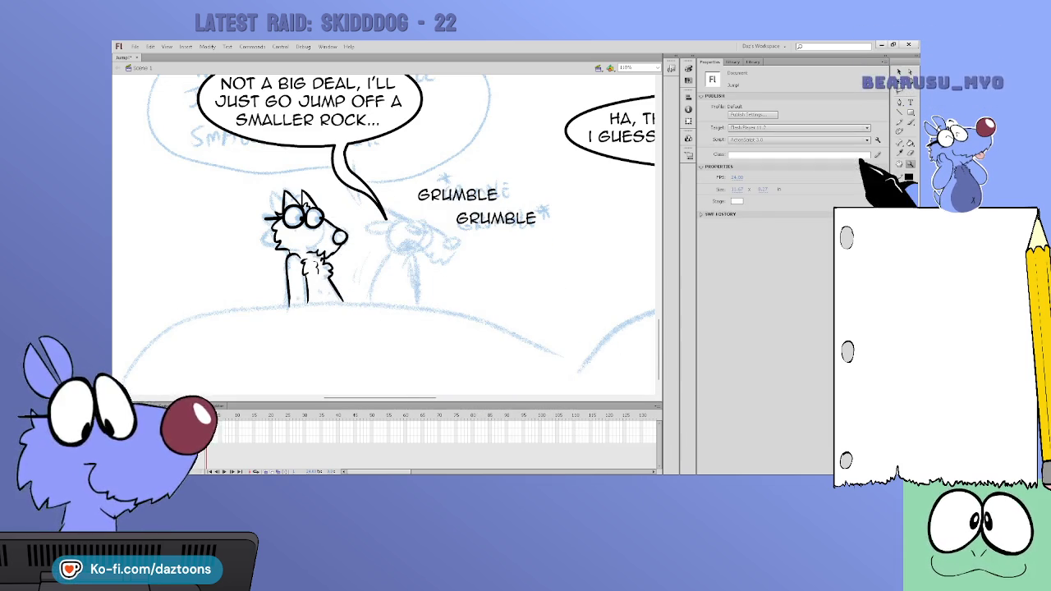
key(ctrl+minus)
key(ctrl+minus)
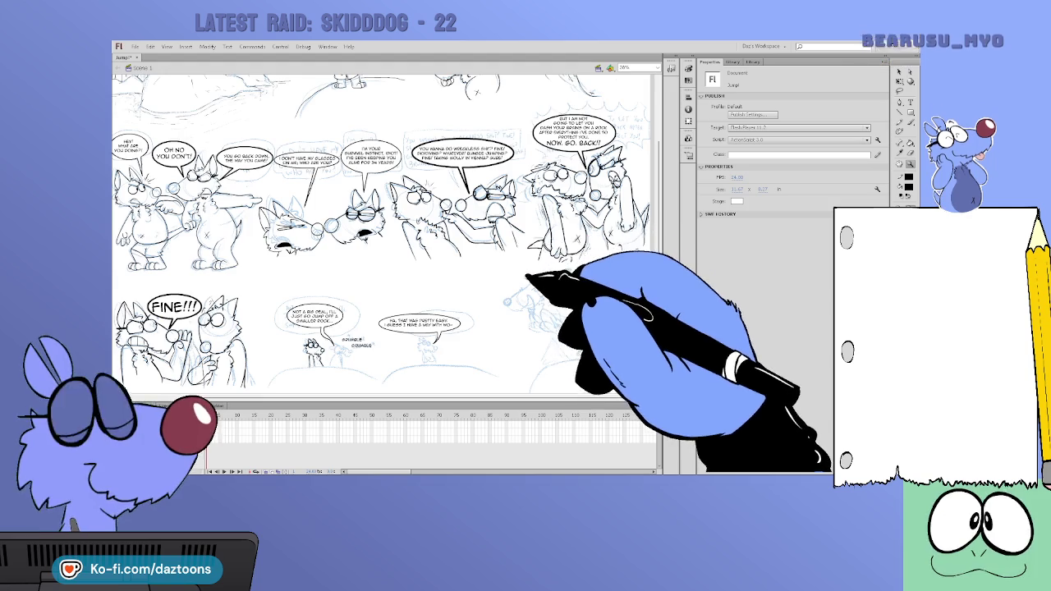
key(ctrl+minus)
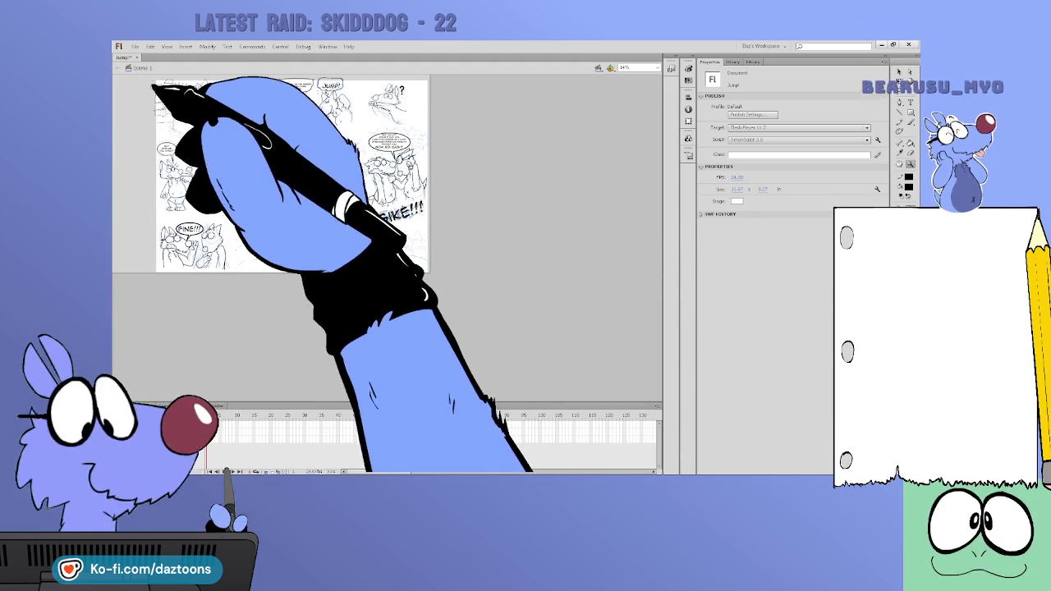
key(ctrl+equal)
key(ctrl+equal)
key(ctrl+equal)
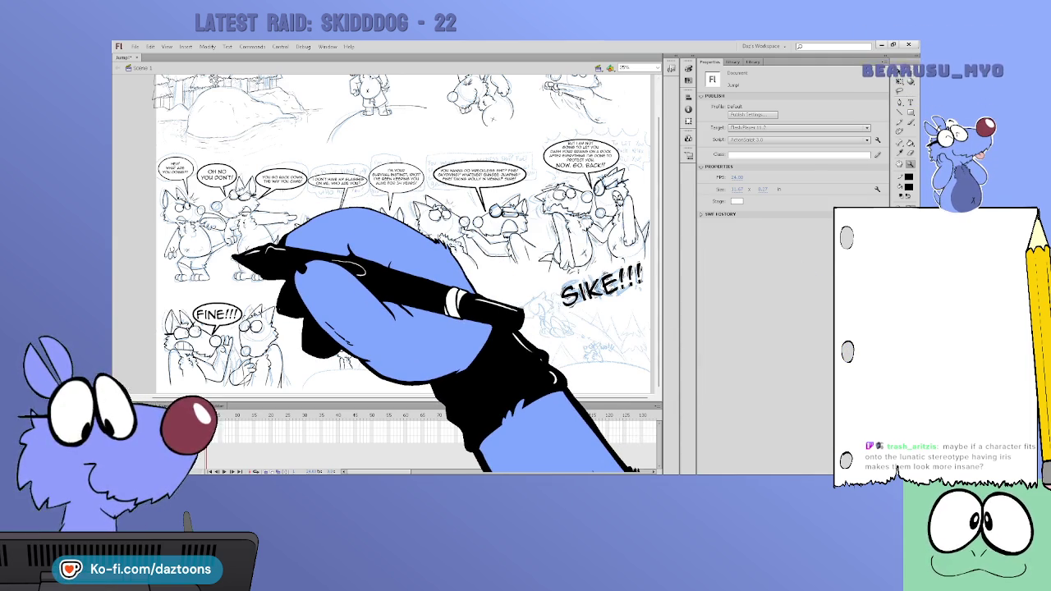
key(b)
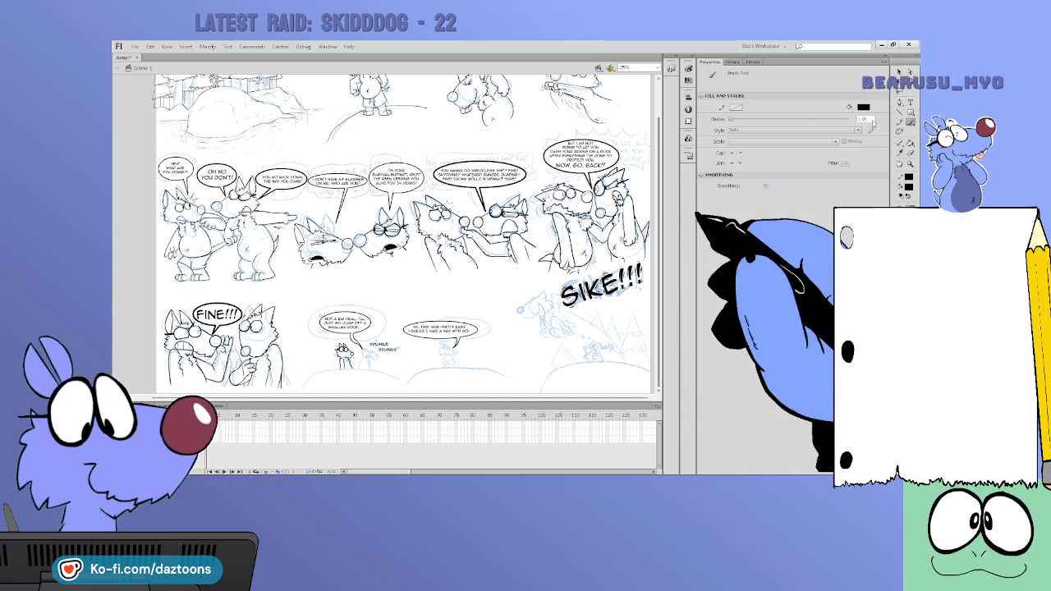
key(z)
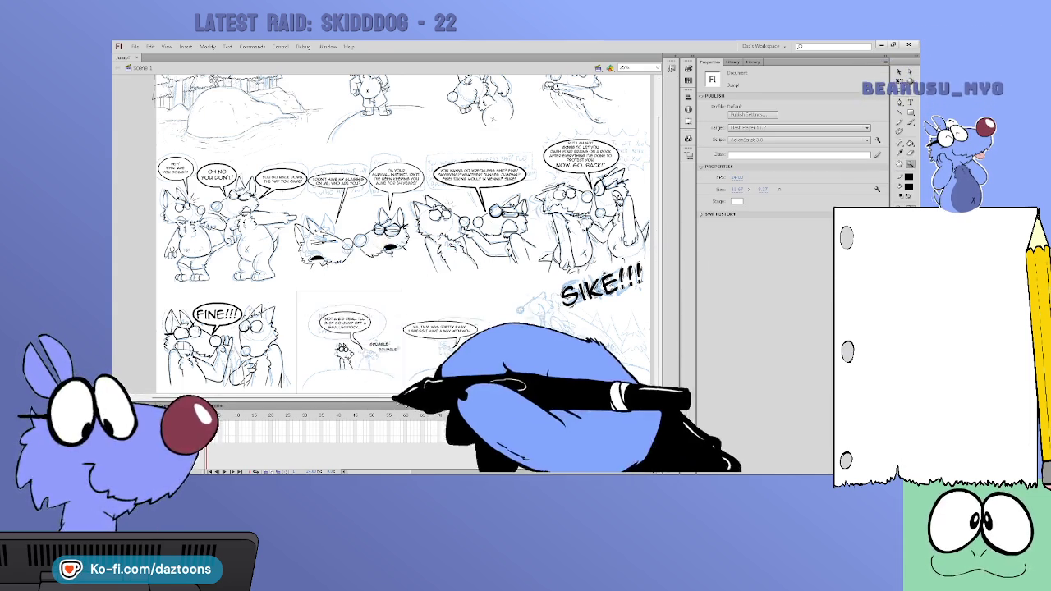
click(386, 380)
Ink the hill line across the lower panel and the grumbling dog beside GRUMBLE
key(b)
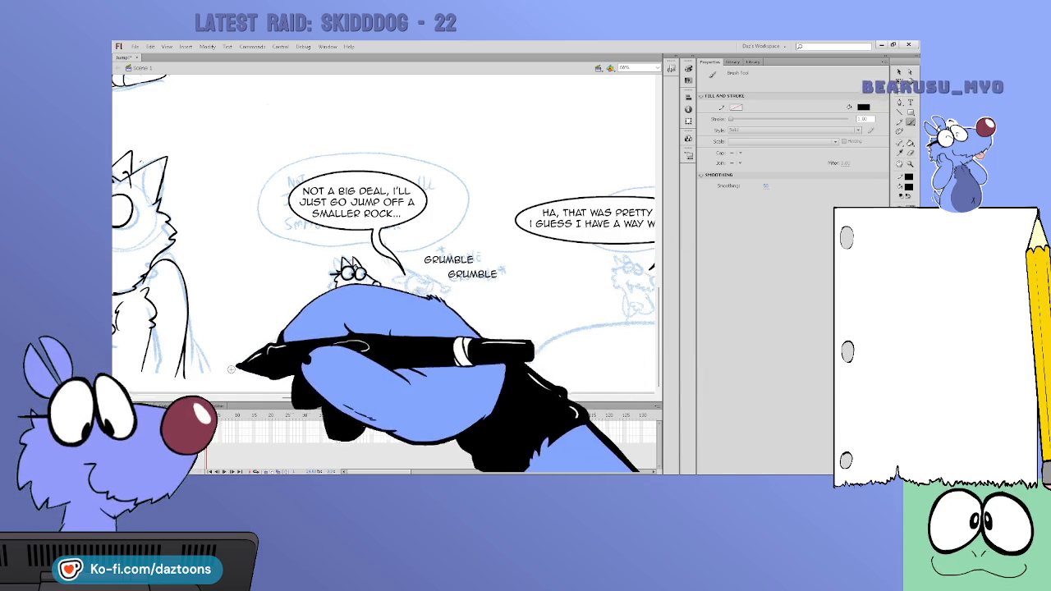
drag(326, 332, 515, 363)
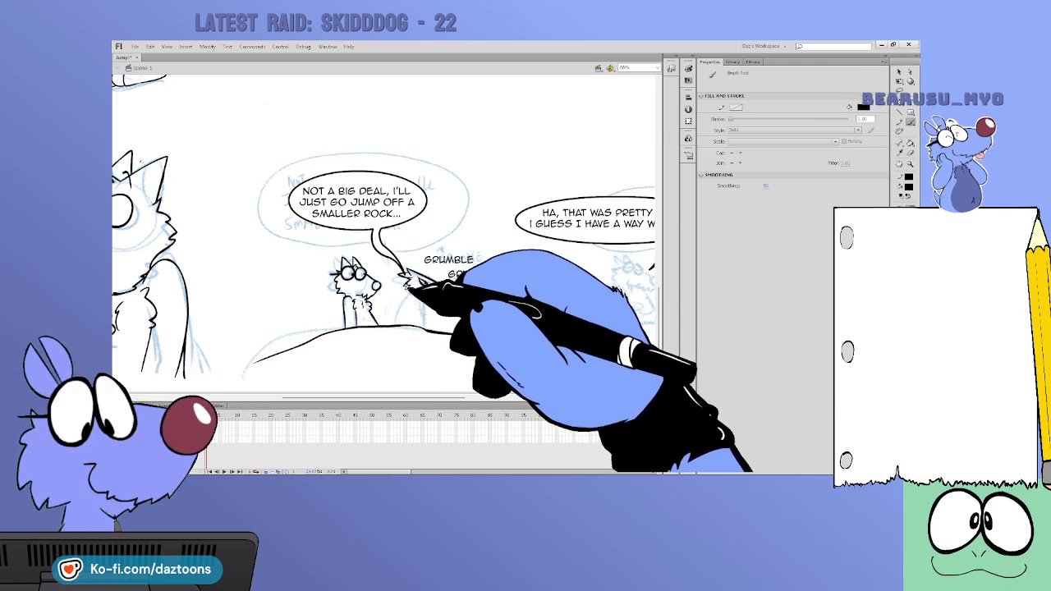
drag(441, 287, 443, 292)
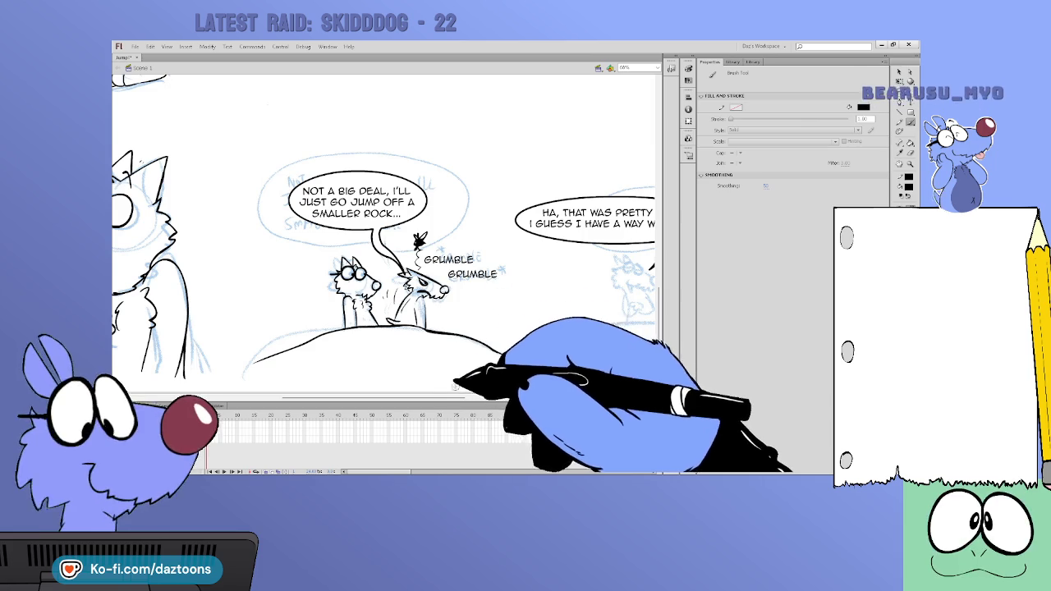
drag(447, 399, 503, 398)
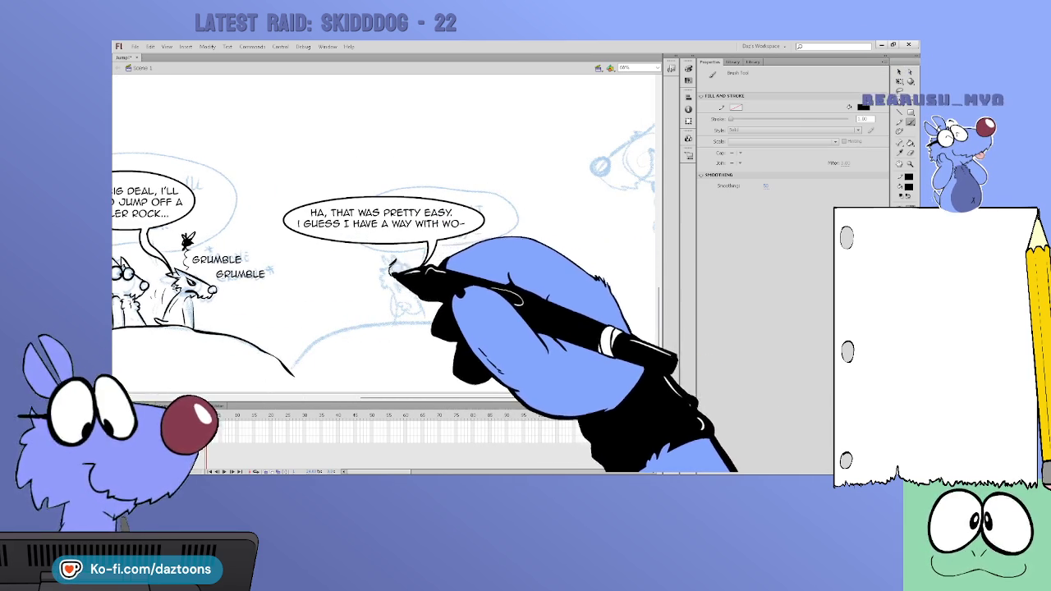
Ink the small dog's glasses and ears and the hill line beneath it, then scroll right
drag(404, 266, 410, 264)
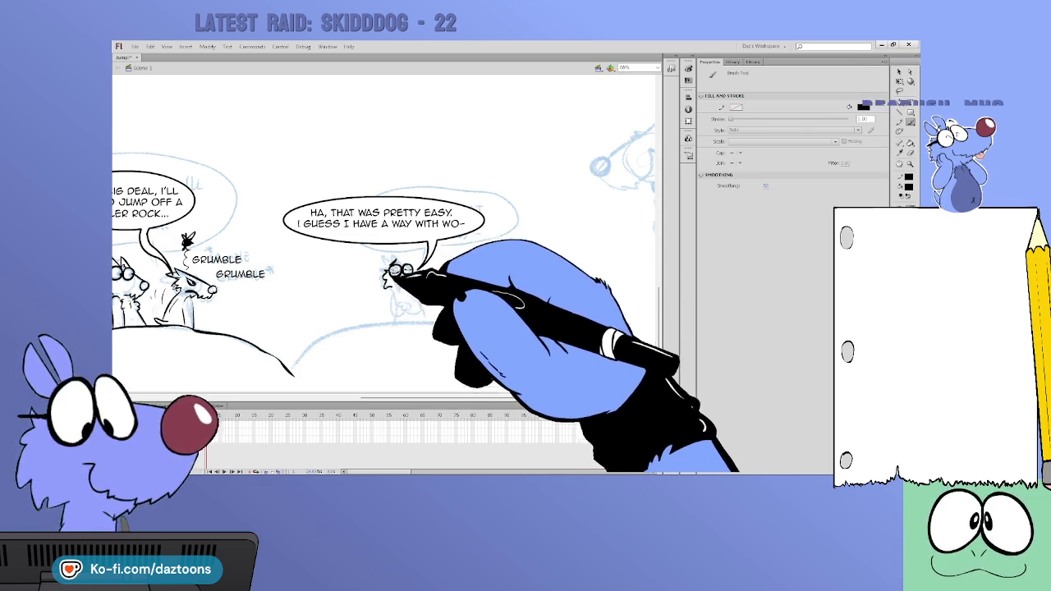
drag(385, 267, 402, 264)
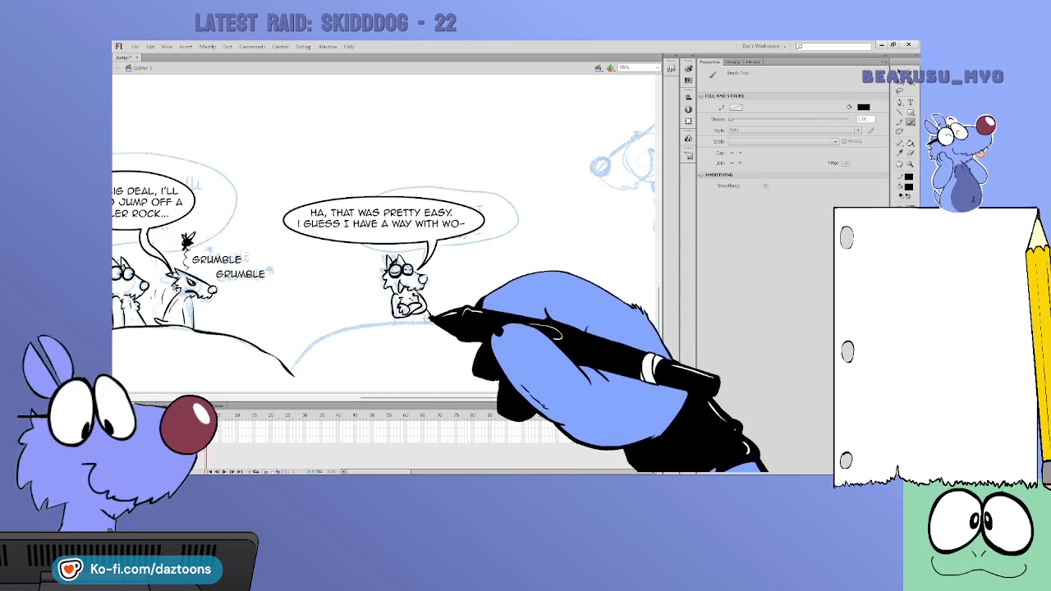
drag(328, 344, 379, 319)
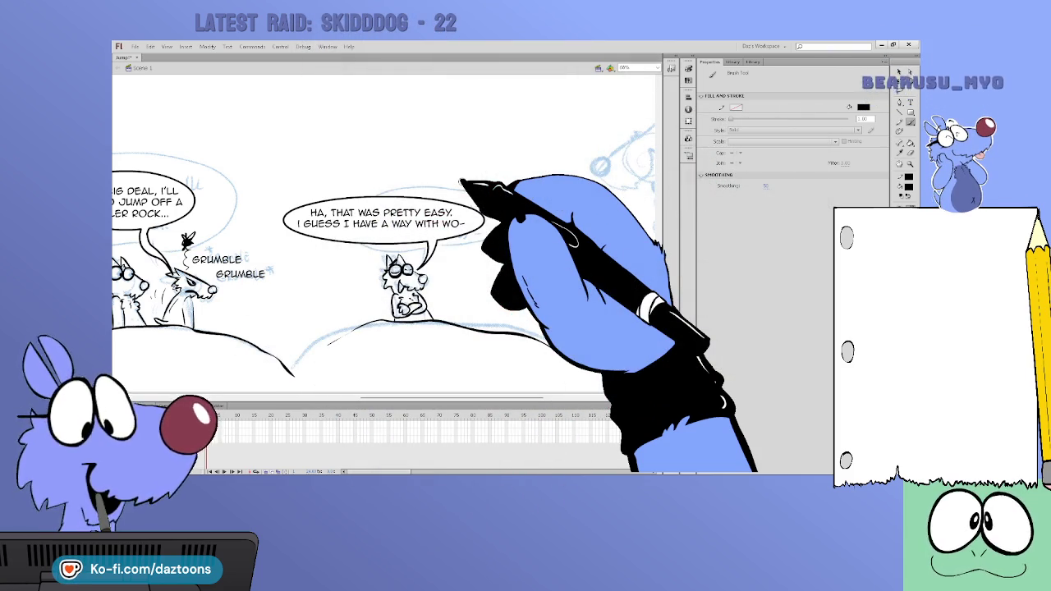
scroll(429, 371, right, 3)
scroll(460, 411, right, 3)
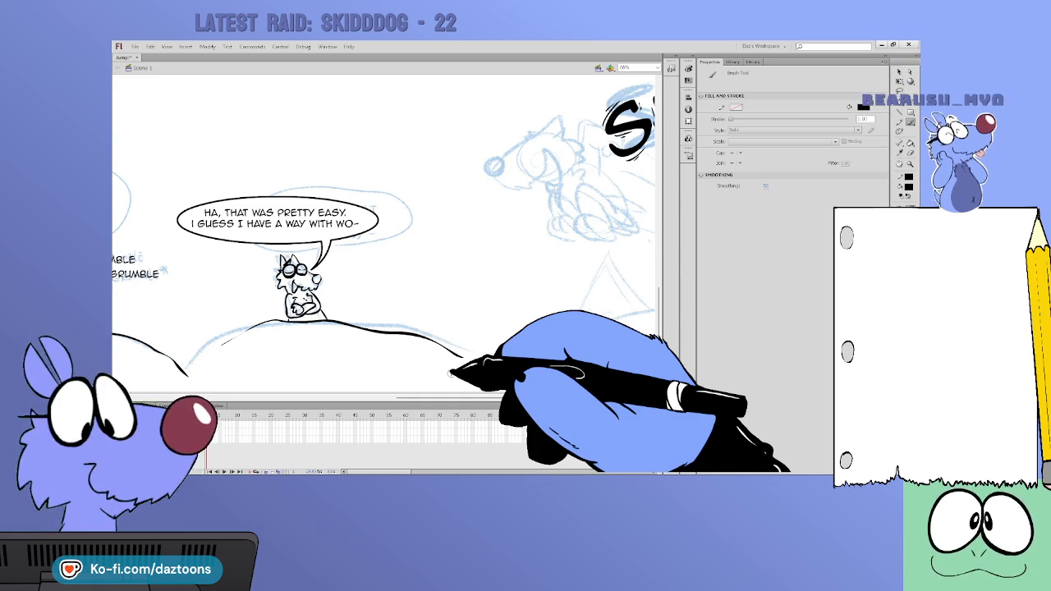
Pan to the SIKE!!! panel and select its artwork with the Selection tool
drag(439, 399, 433, 402)
drag(376, 399, 503, 404)
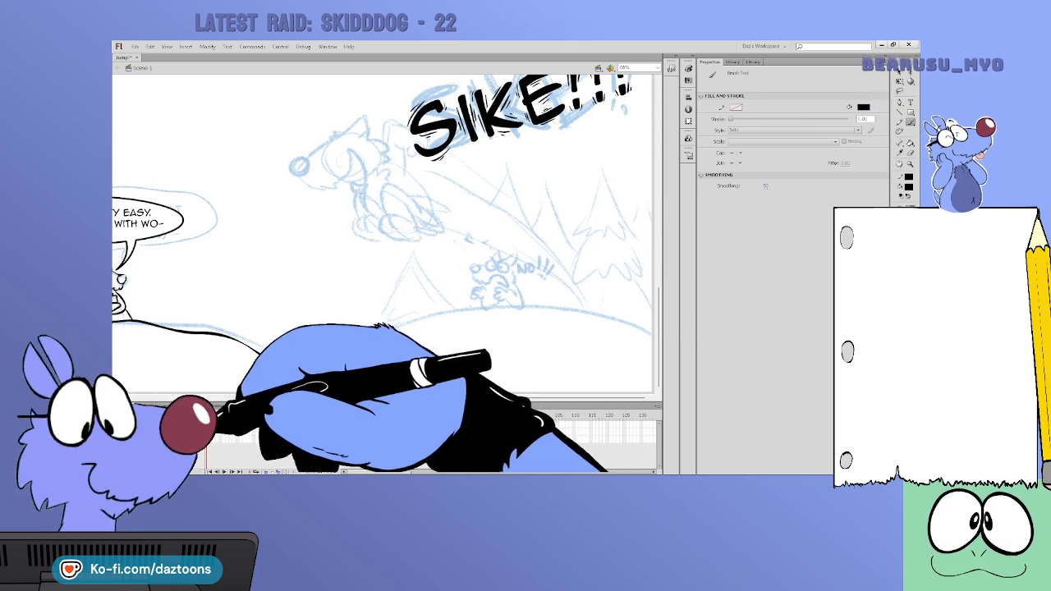
key(v)
click(246, 435)
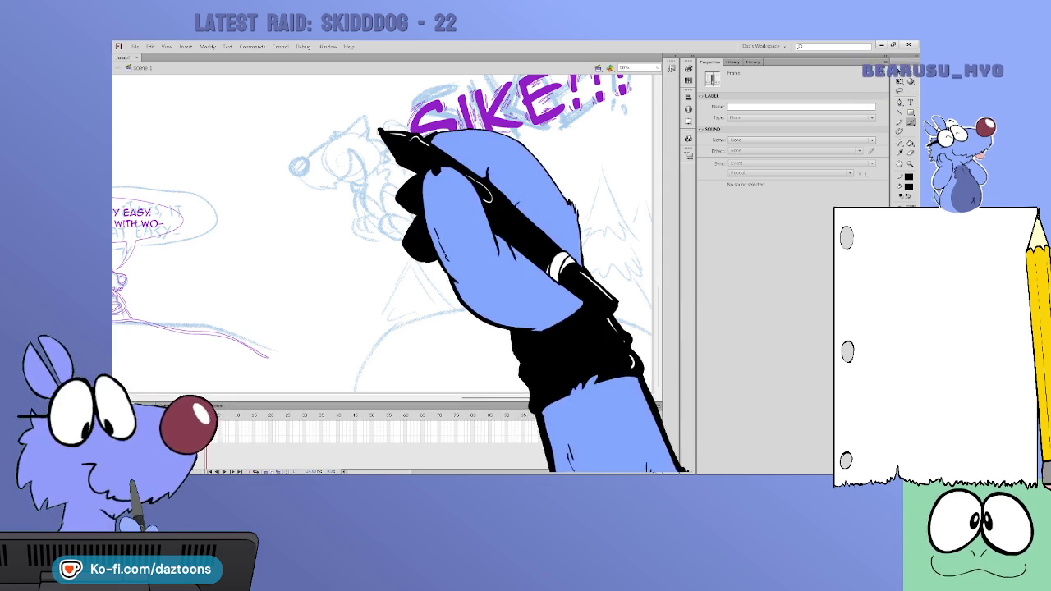
click(336, 135)
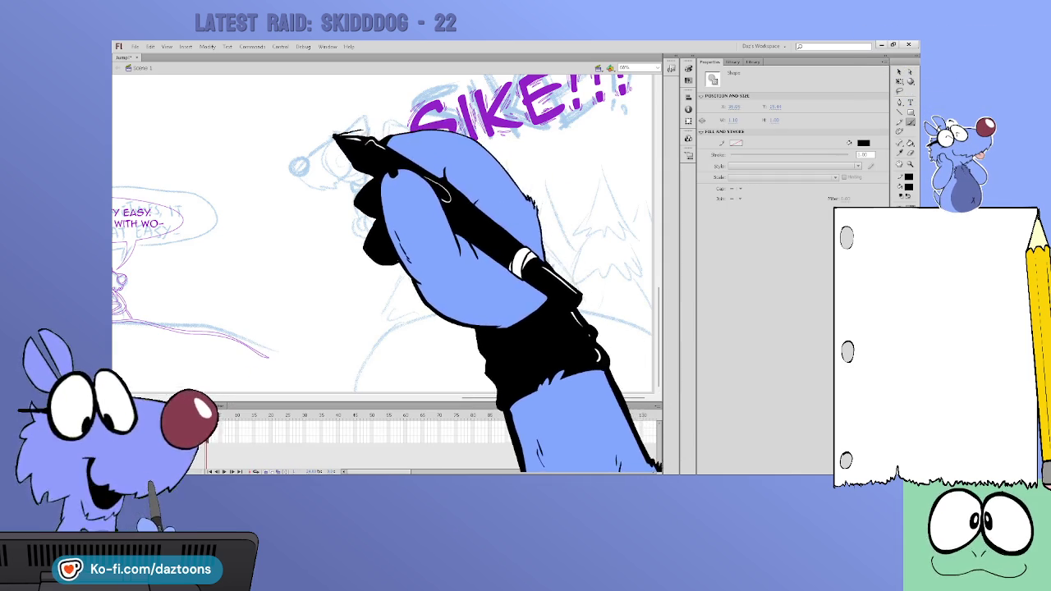
Ink the leaping dog beside SIKE!!! and a hill curve beneath the pine sketch
key(b)
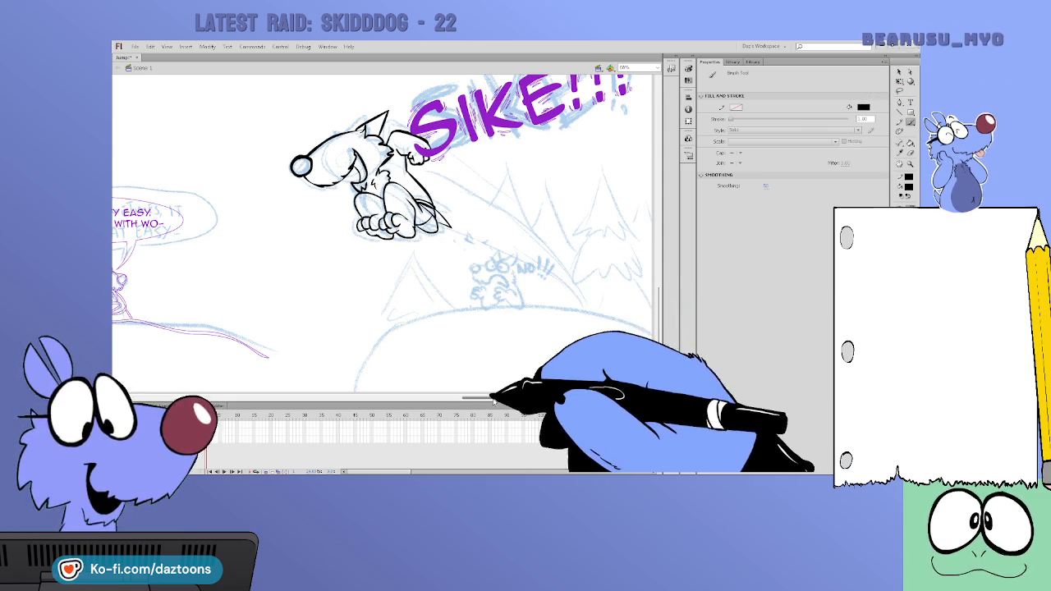
drag(493, 392, 503, 397)
mouse_move(339, 378)
mouse_down()
mouse_move(495, 305)
mouse_move(633, 318)
mouse_up()
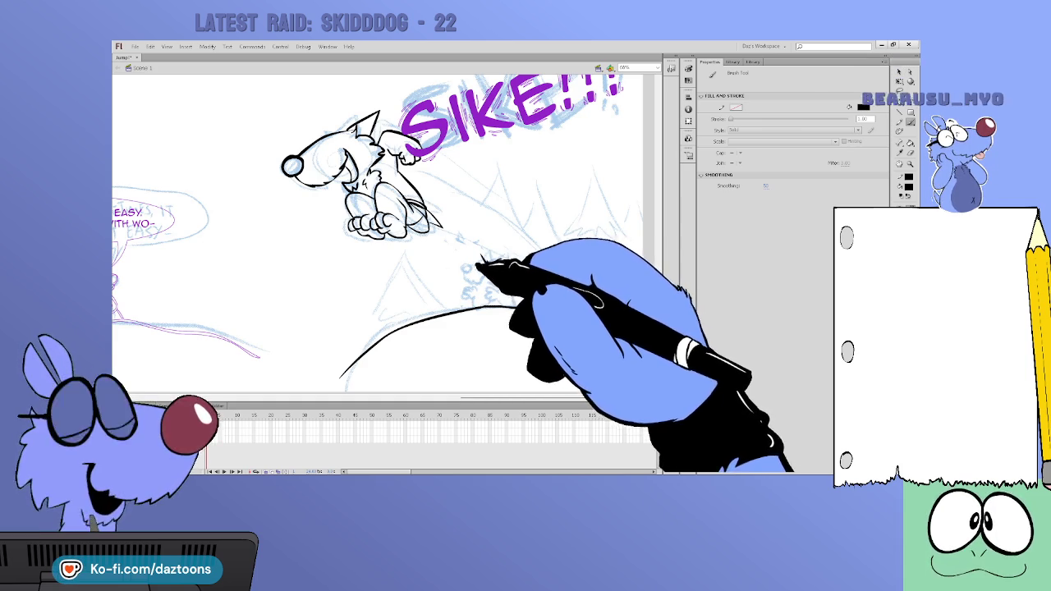
Ink the small dog peeking over the hilltop and a pointed pine-tree outline beside it
drag(486, 266, 498, 264)
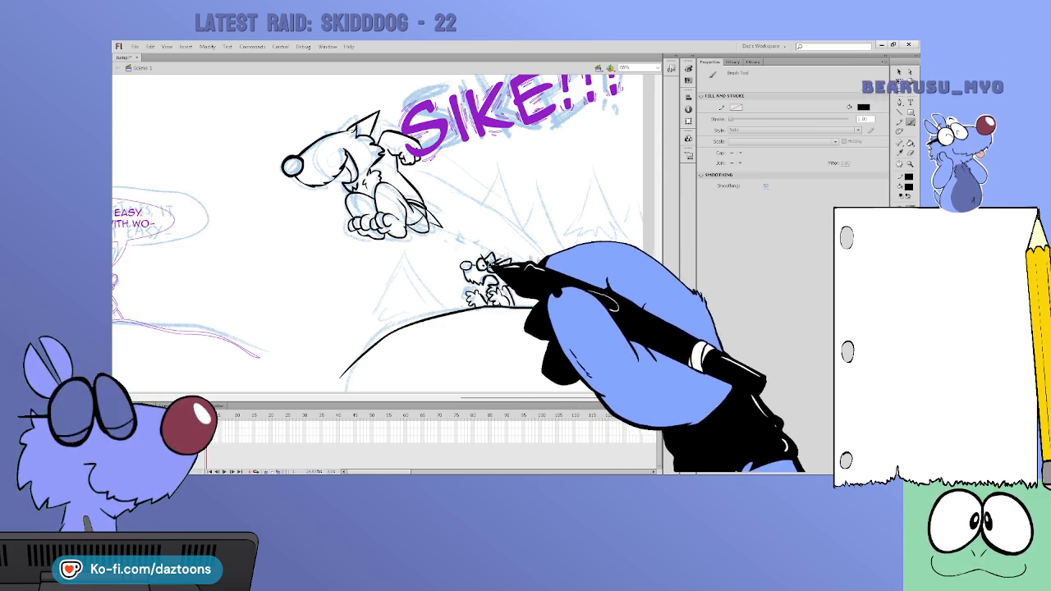
key(v)
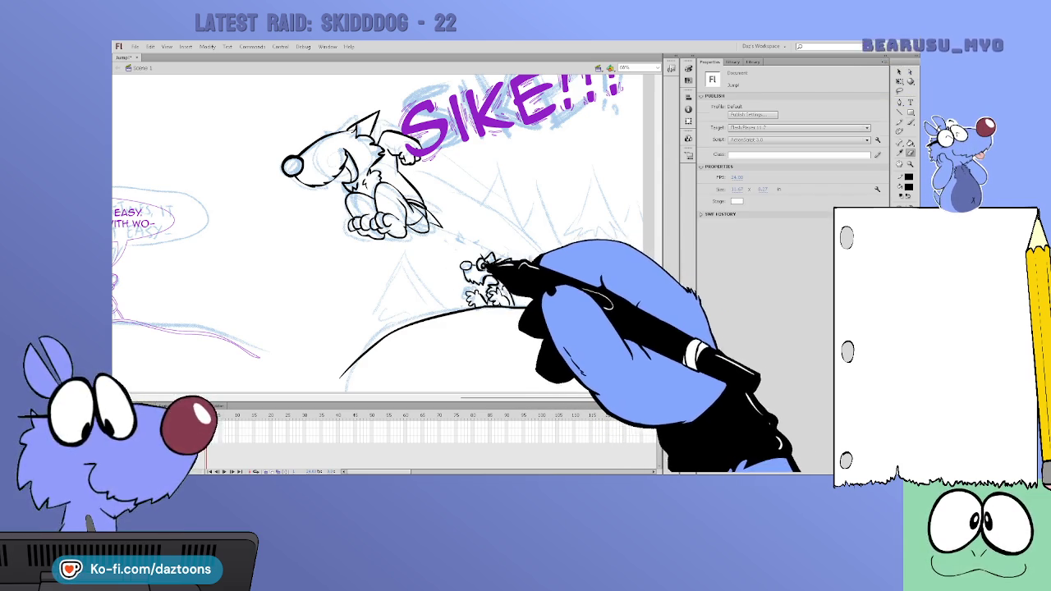
key(b)
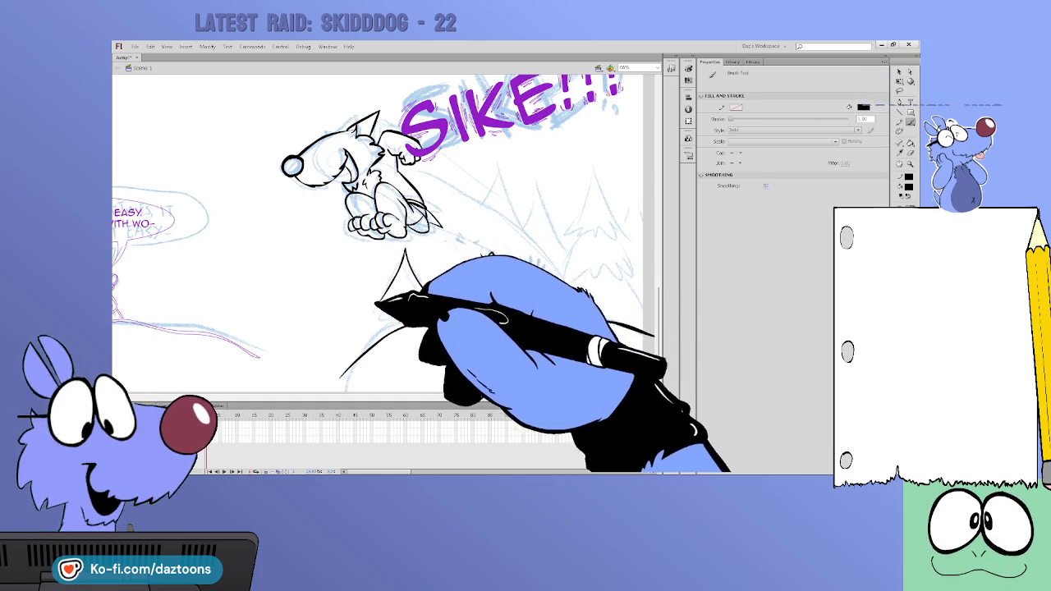
Ink the left pine tree's outline and the speed lines trailing the leaping dog
drag(384, 305, 368, 336)
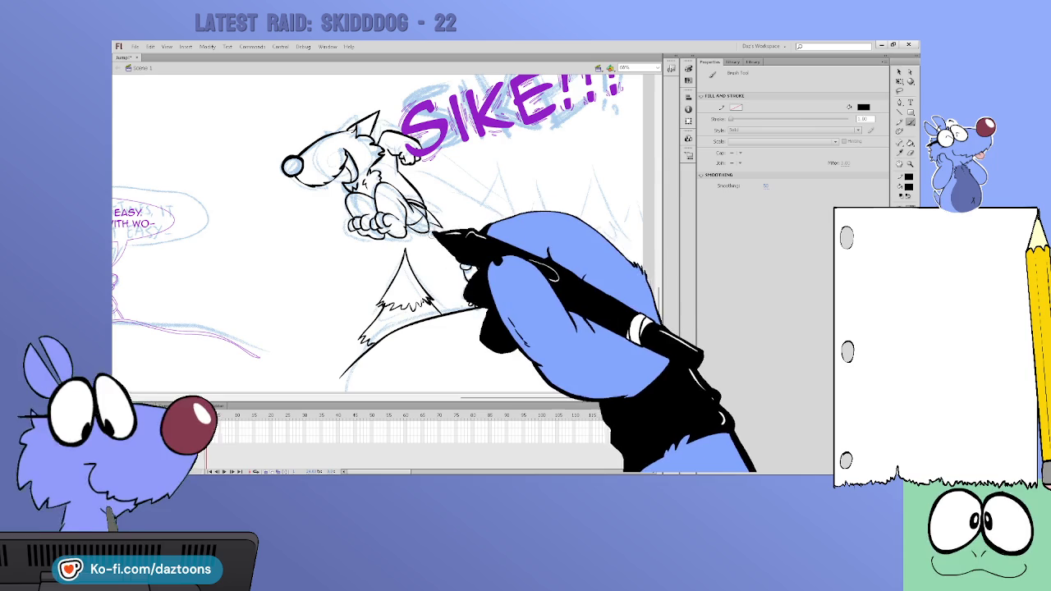
drag(427, 160, 528, 254)
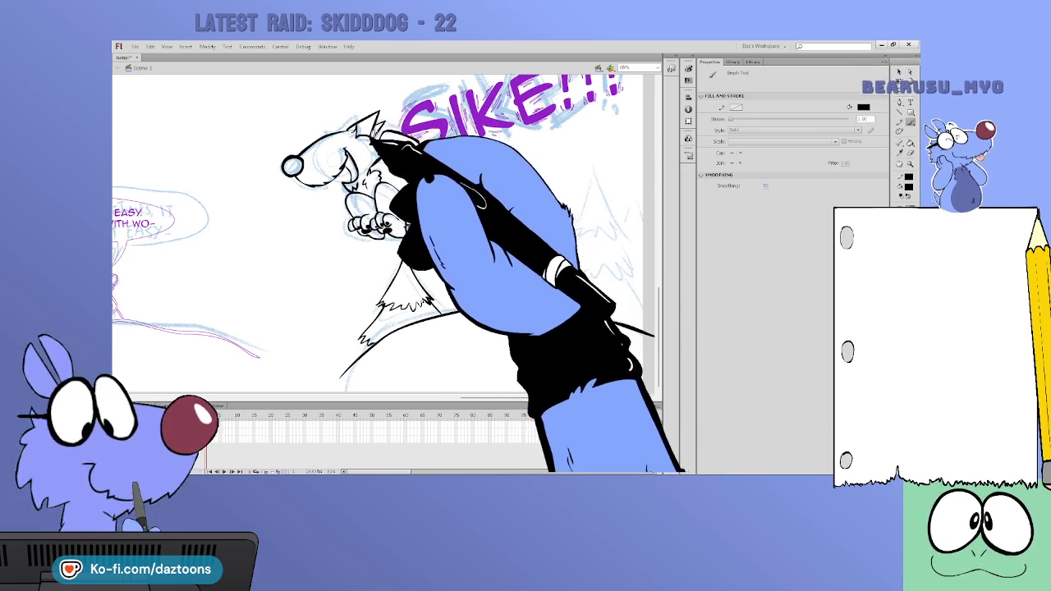
drag(474, 397, 493, 397)
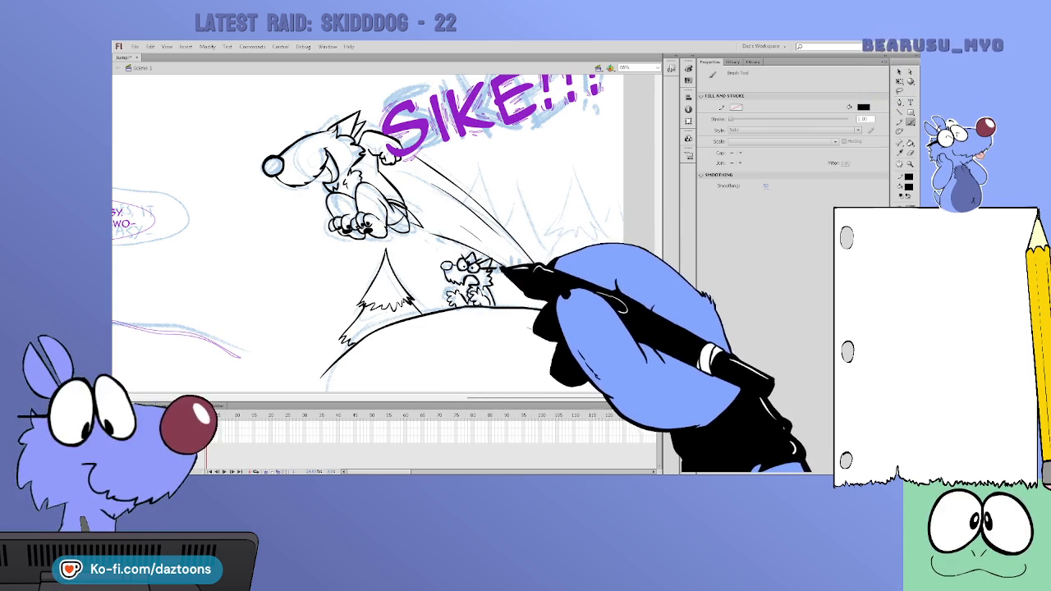
Hand-letter 'No!' with a pointer line to the small hilltop dog
drag(502, 271, 548, 221)
drag(558, 227, 561, 232)
click(561, 239)
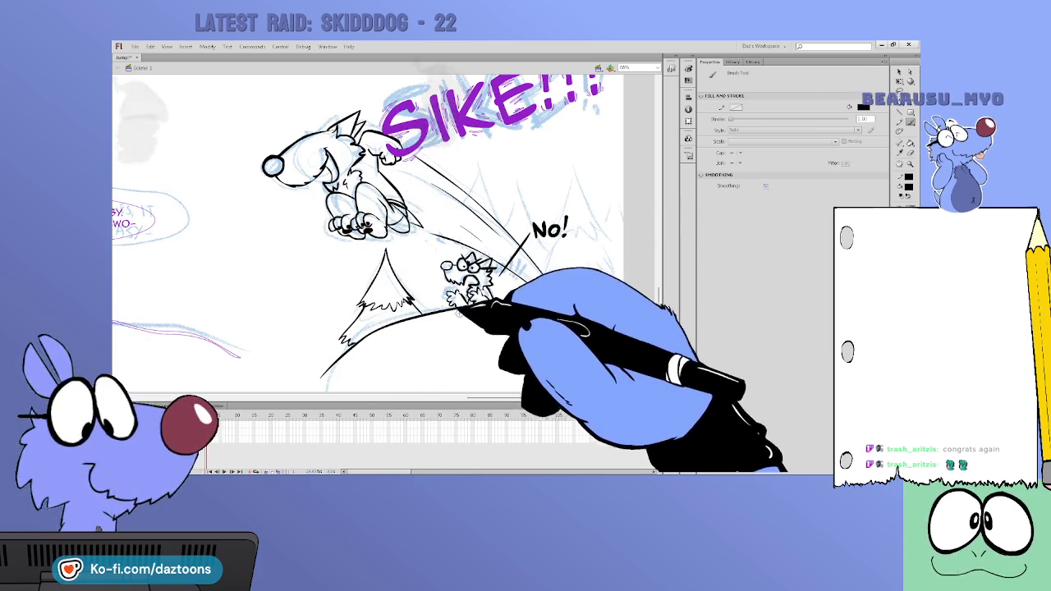
key(v)
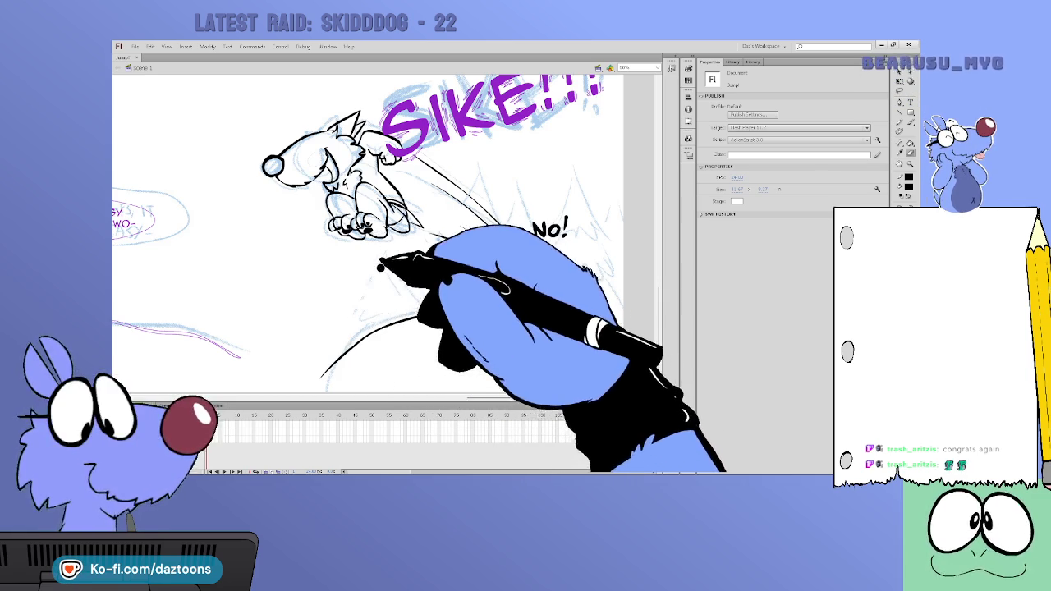
Touch up the leaping dog's hind paws, then fit the whole page in view with Ctrl+2
key(b)
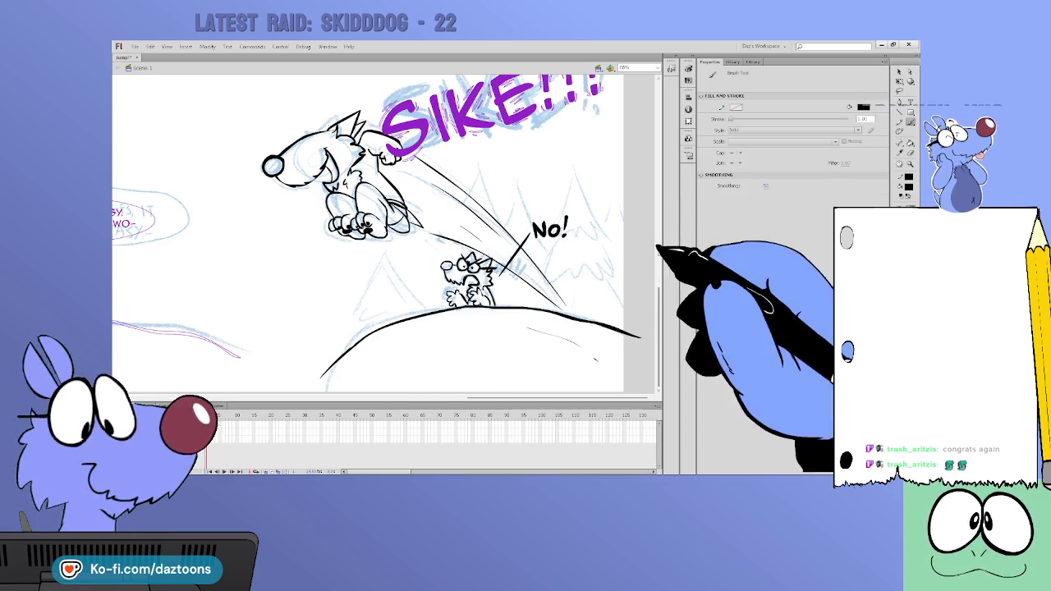
scroll(659, 250, up, 2)
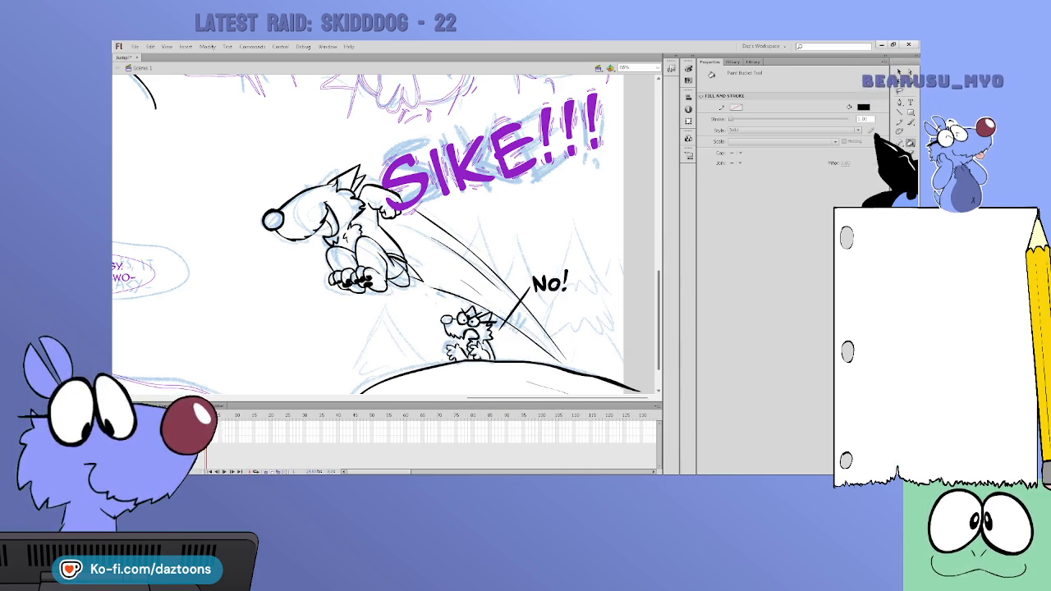
drag(534, 398, 320, 400)
key(v)
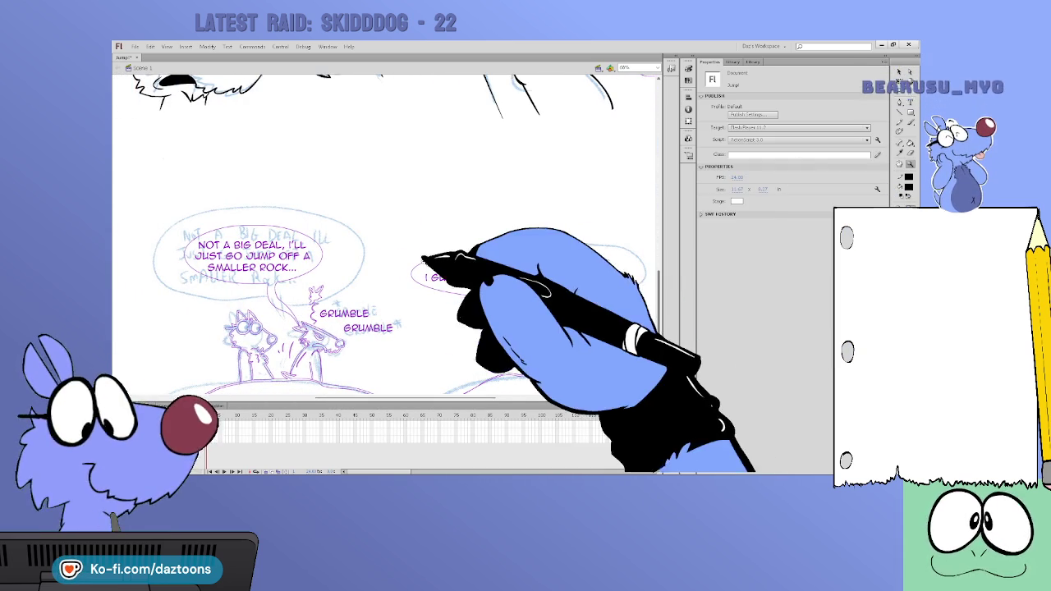
key(ctrl+2)
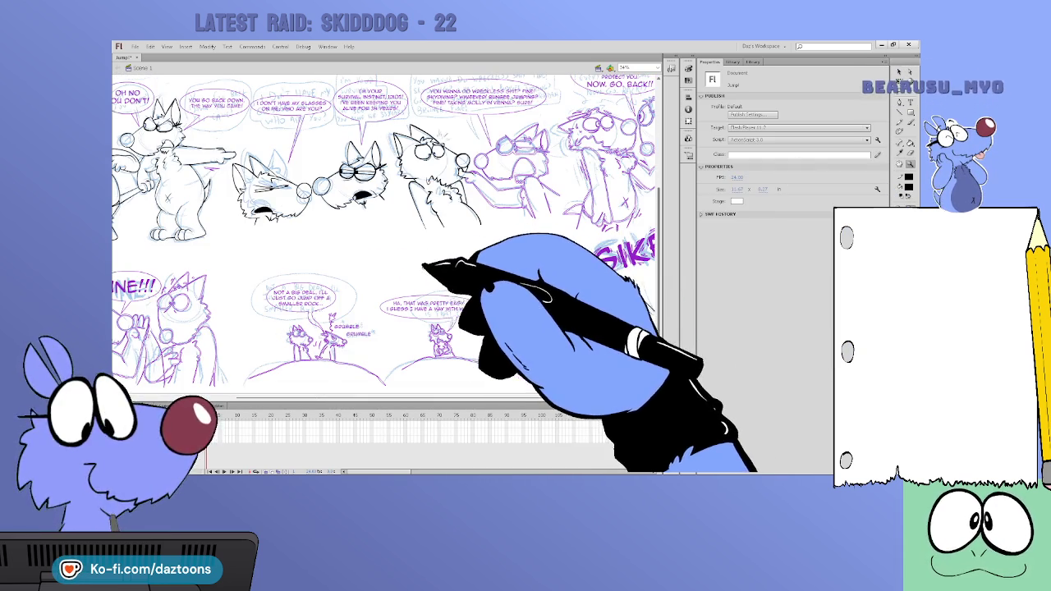
Pan across the page, inspect the top-right dog's linework, and zoom out to the whole page
drag(492, 399, 567, 399)
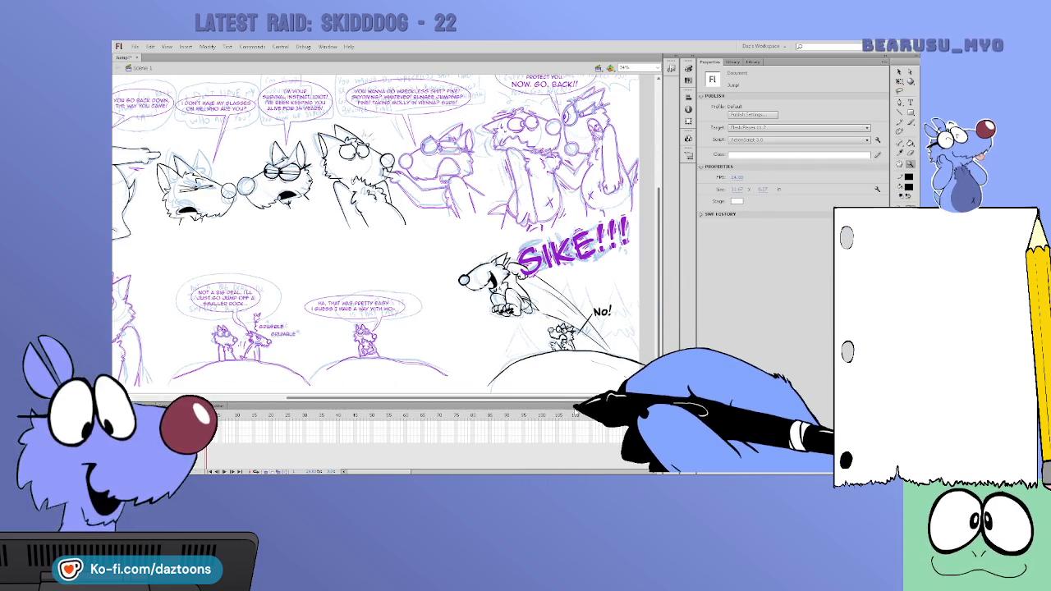
key(Escape)
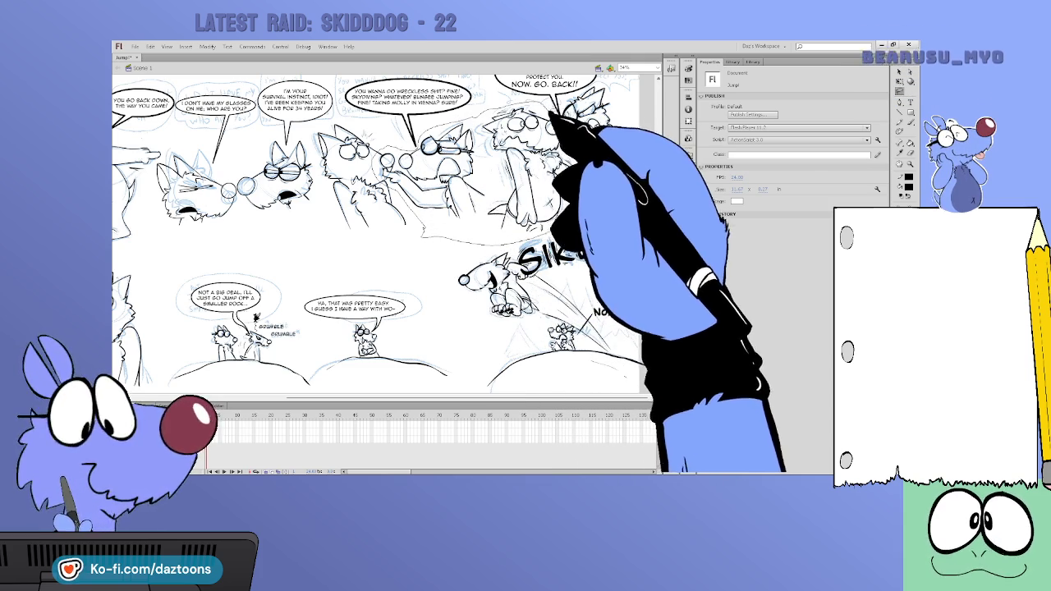
mouse_move(614, 218)
mouse_down()
mouse_move(611, 251)
mouse_move(622, 249)
mouse_up()
click(636, 200)
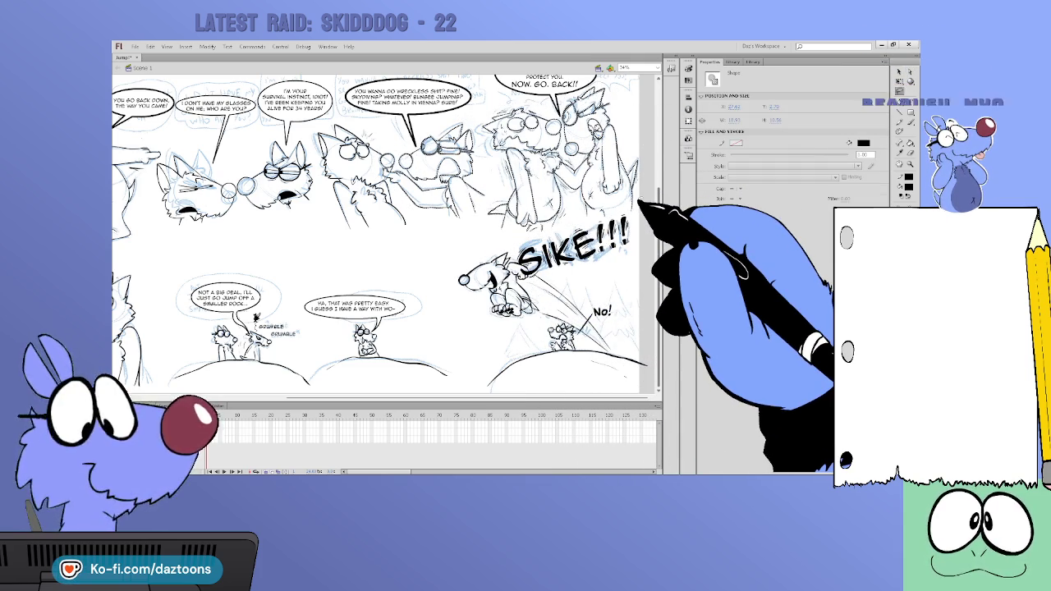
click(654, 175)
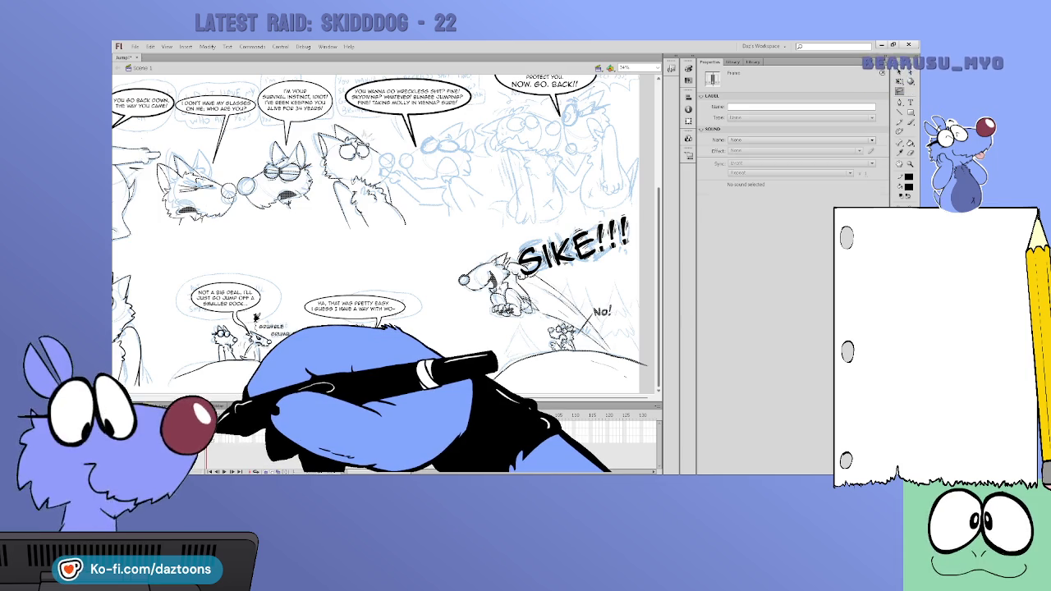
drag(460, 400, 328, 411)
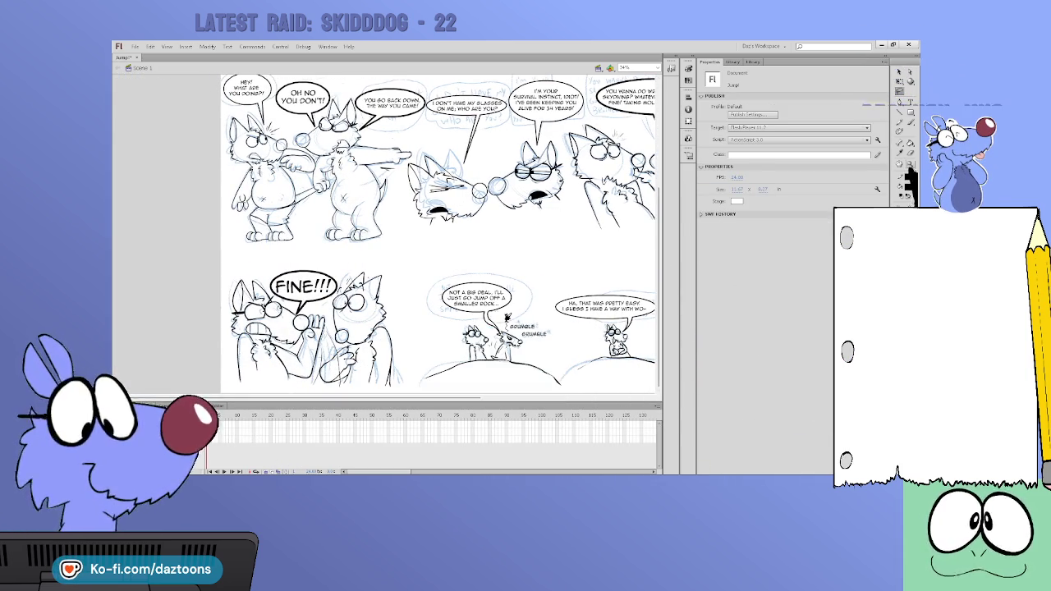
alt+click(640, 272)
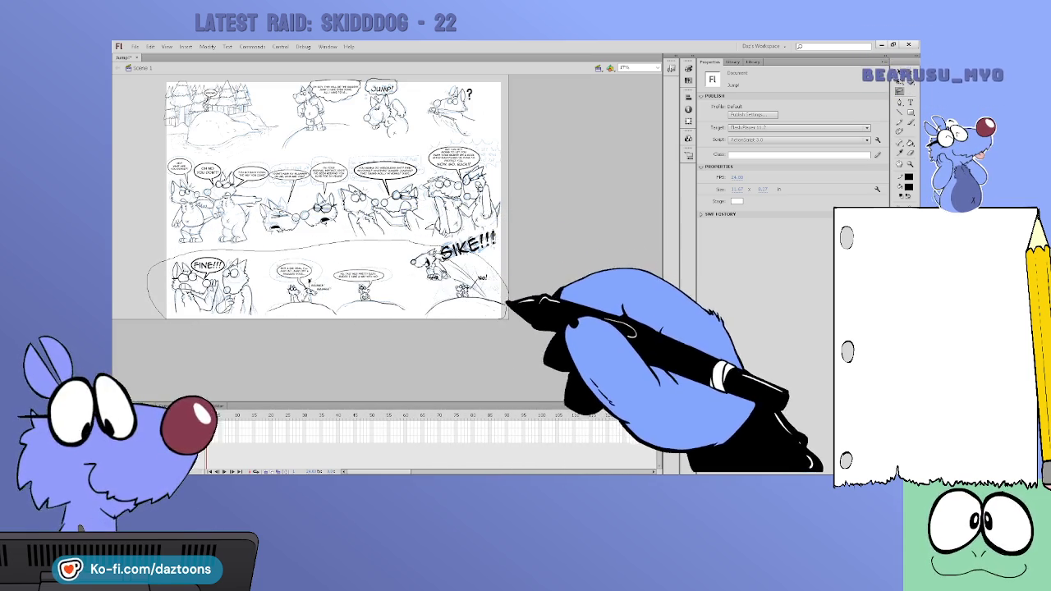
Lasso the bottom strip's bubbles and SIKE!!! lettering and nudge them into place
drag(441, 246, 495, 298)
click(482, 261)
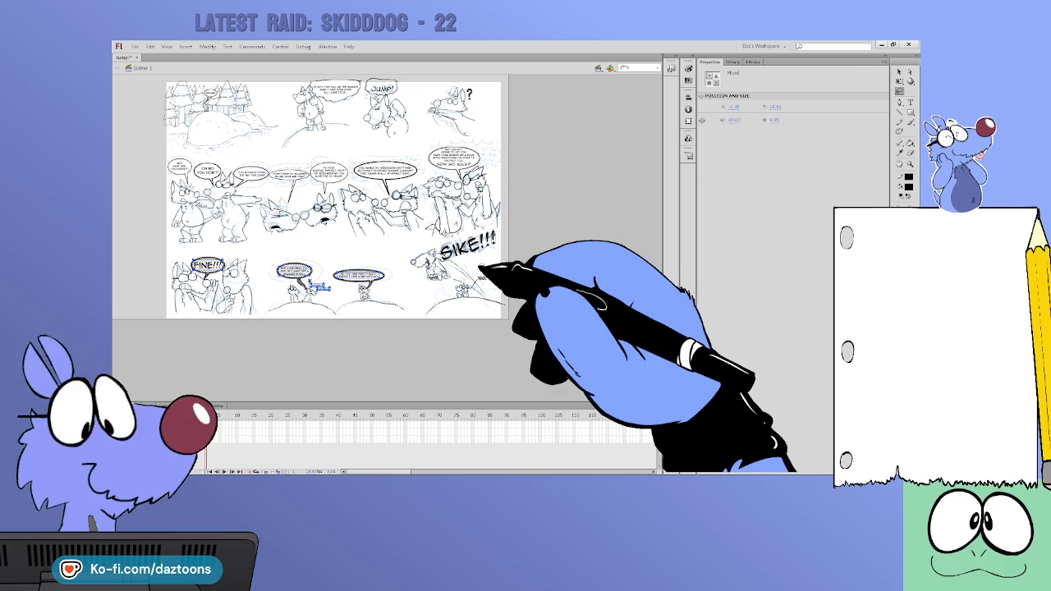
click(468, 279)
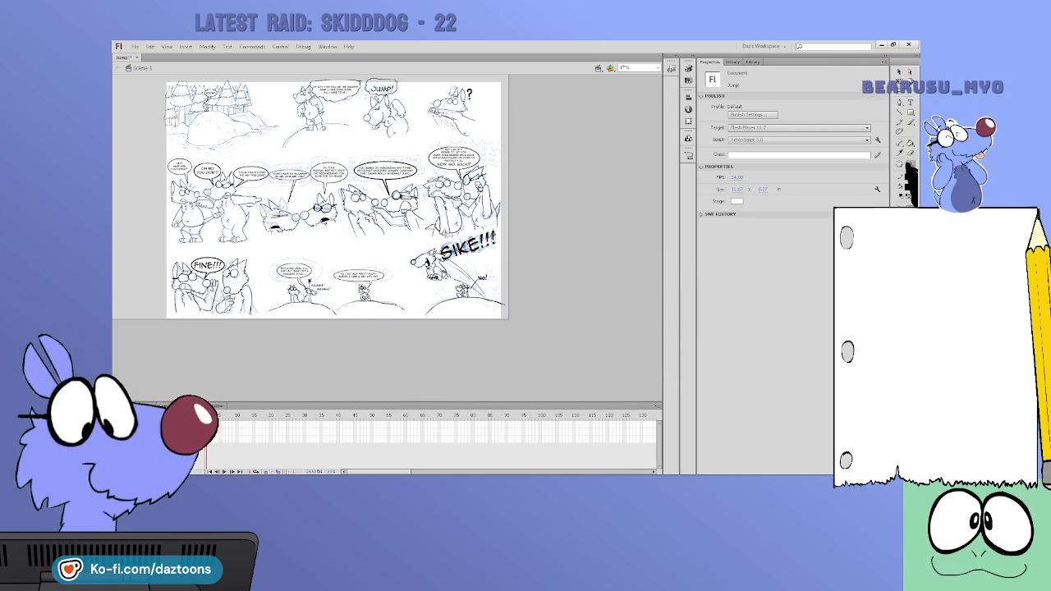
Zoom in to inspect the FINE!!! bubble and dog head, then pan to the rock-jumping panels
click(154, 224)
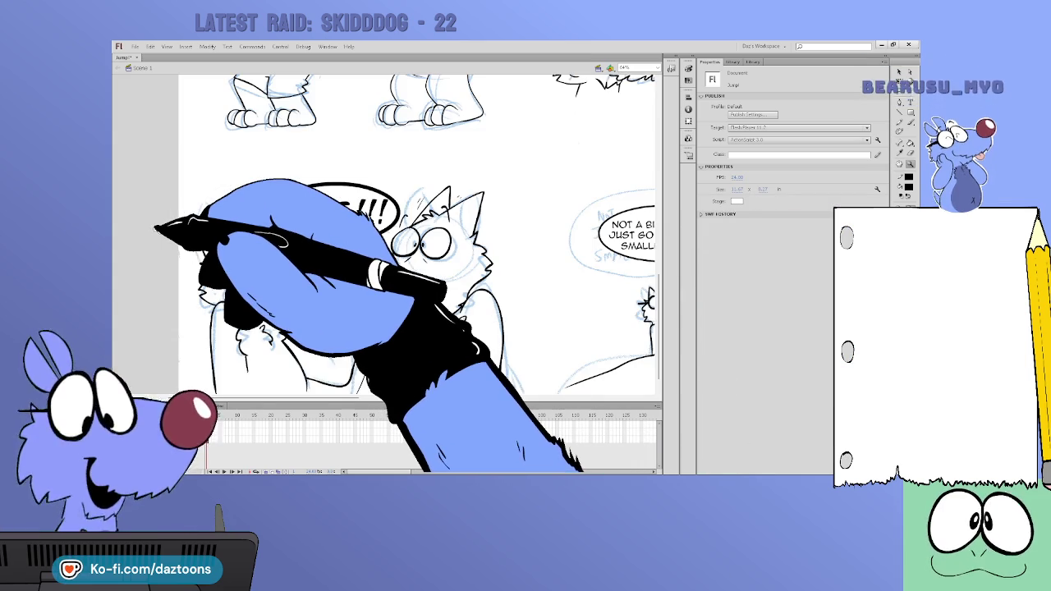
scroll(648, 303, down, 1)
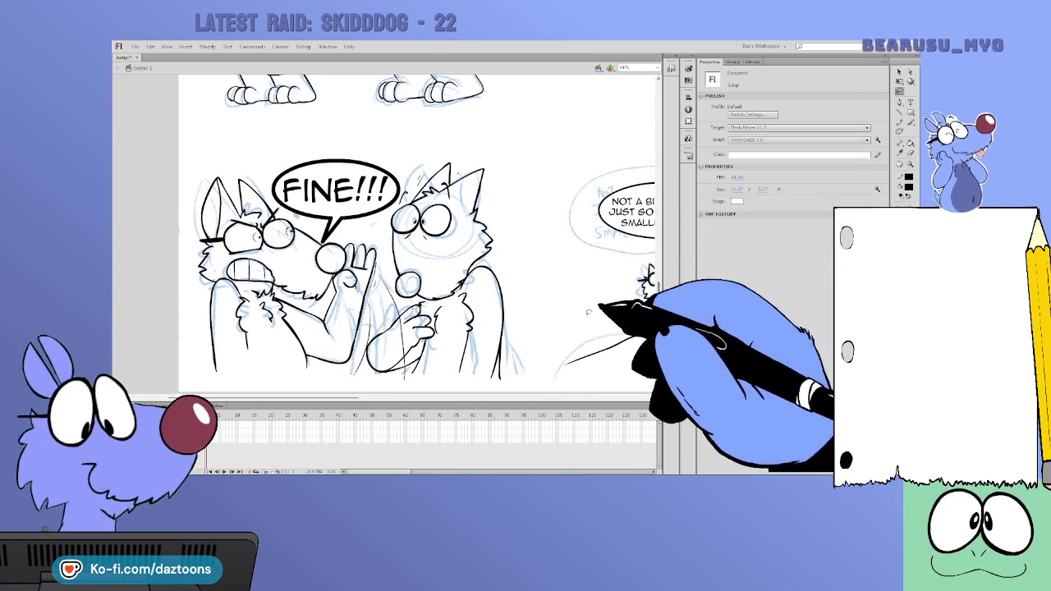
drag(234, 159, 502, 376)
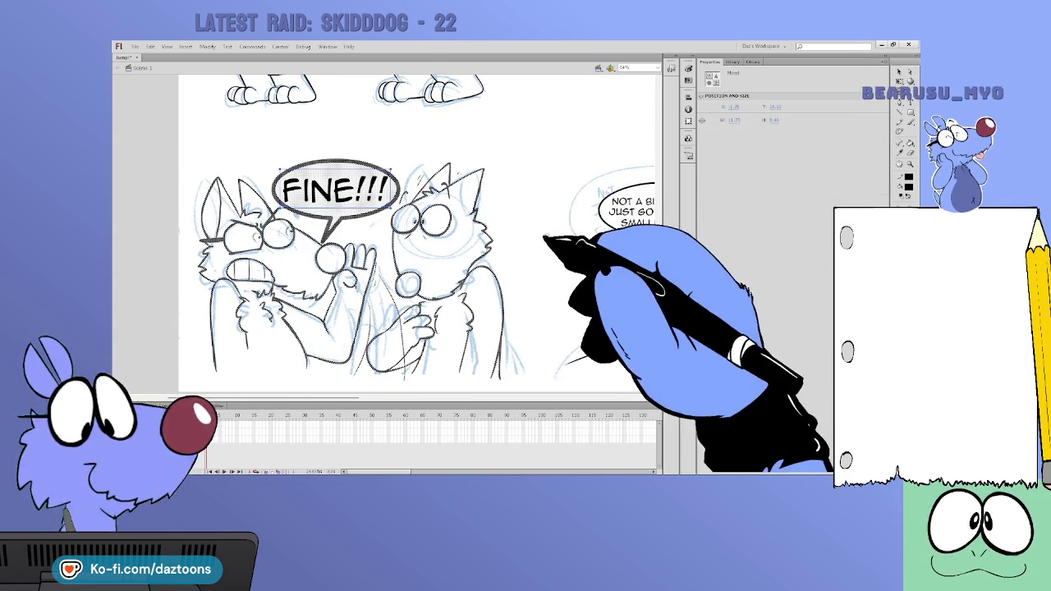
click(373, 193)
click(344, 217)
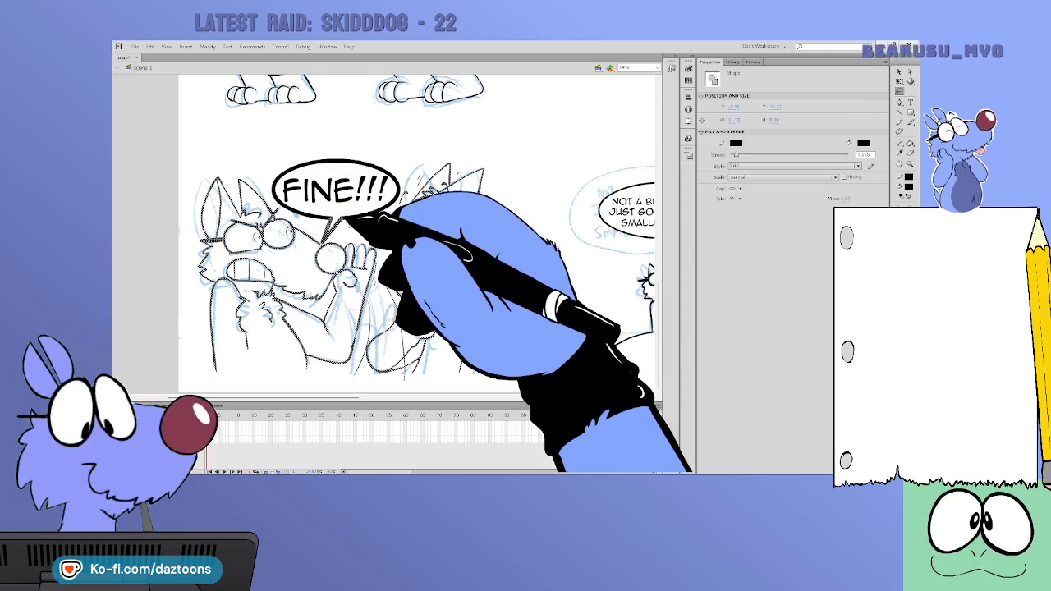
click(397, 215)
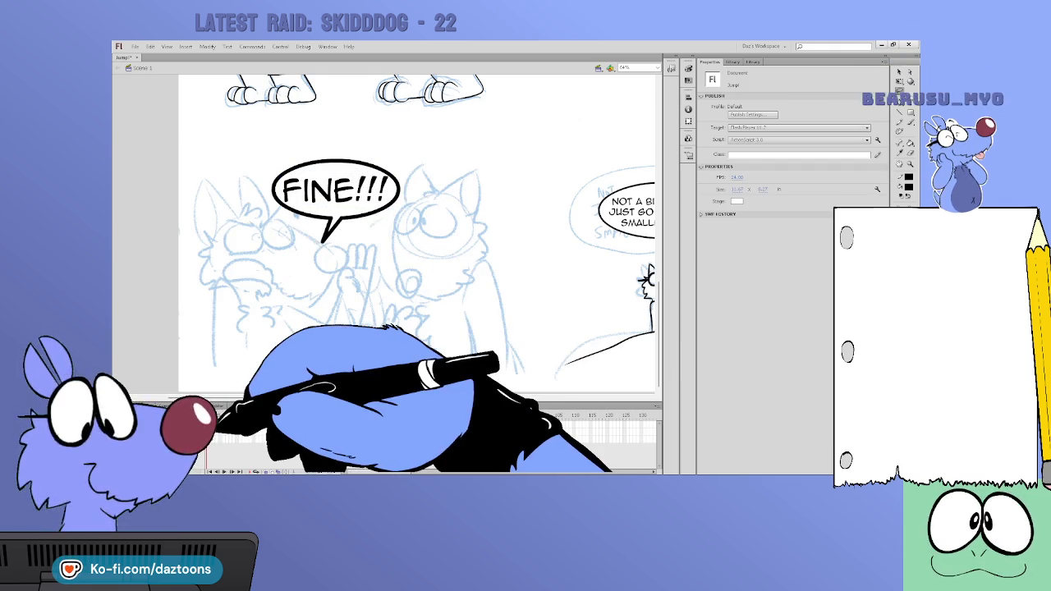
click(220, 414)
drag(347, 415, 469, 401)
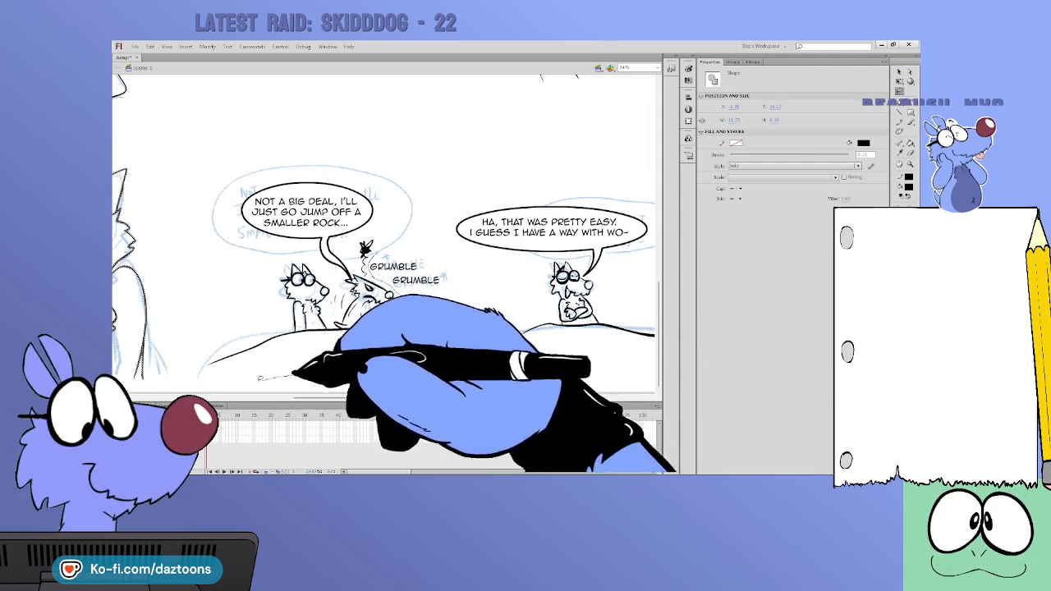
Select and deselect the rock panel dogs and GRUMBLE lettering to inspect them
drag(480, 385, 427, 211)
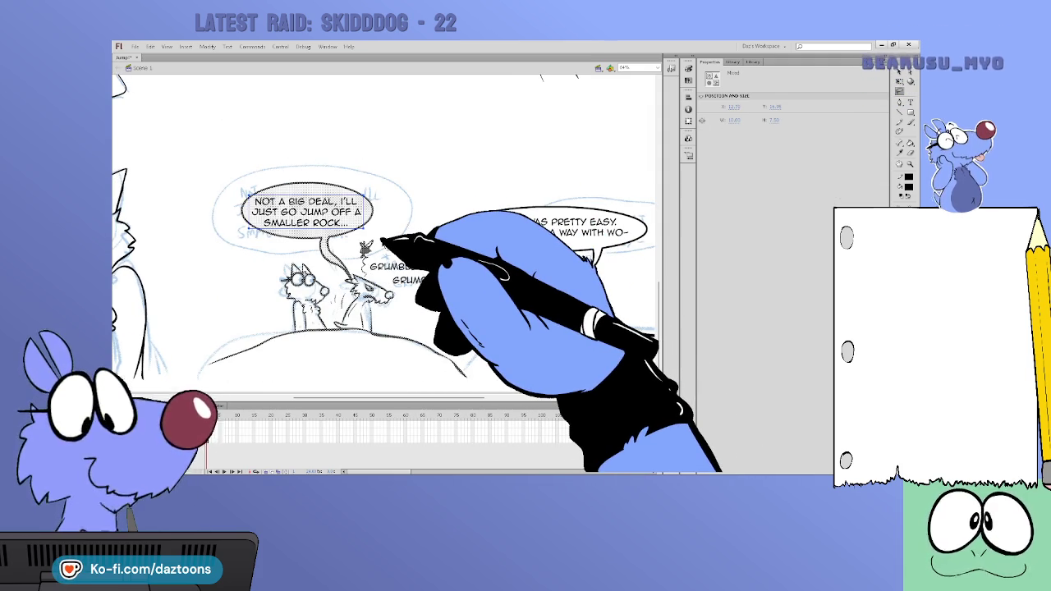
click(348, 250)
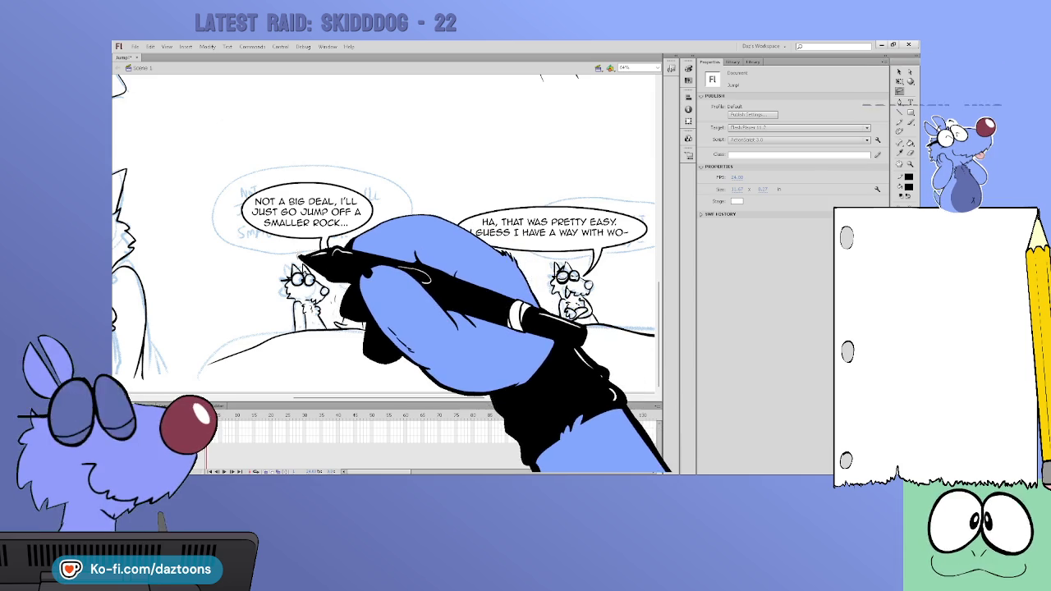
mouse_move(278, 262)
mouse_down()
mouse_move(197, 365)
mouse_move(367, 238)
mouse_move(405, 268)
mouse_up()
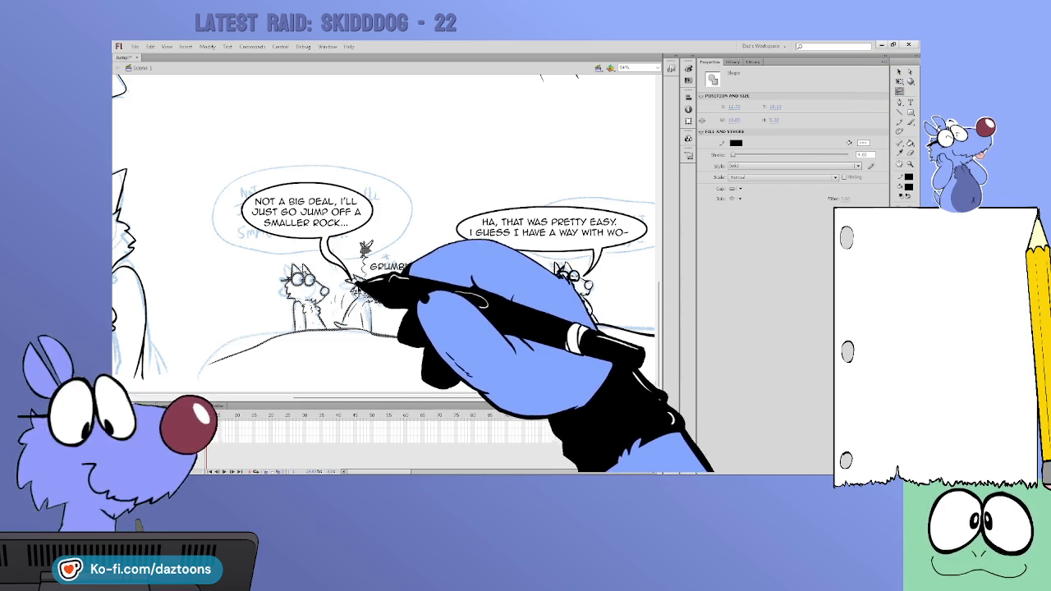
click(431, 248)
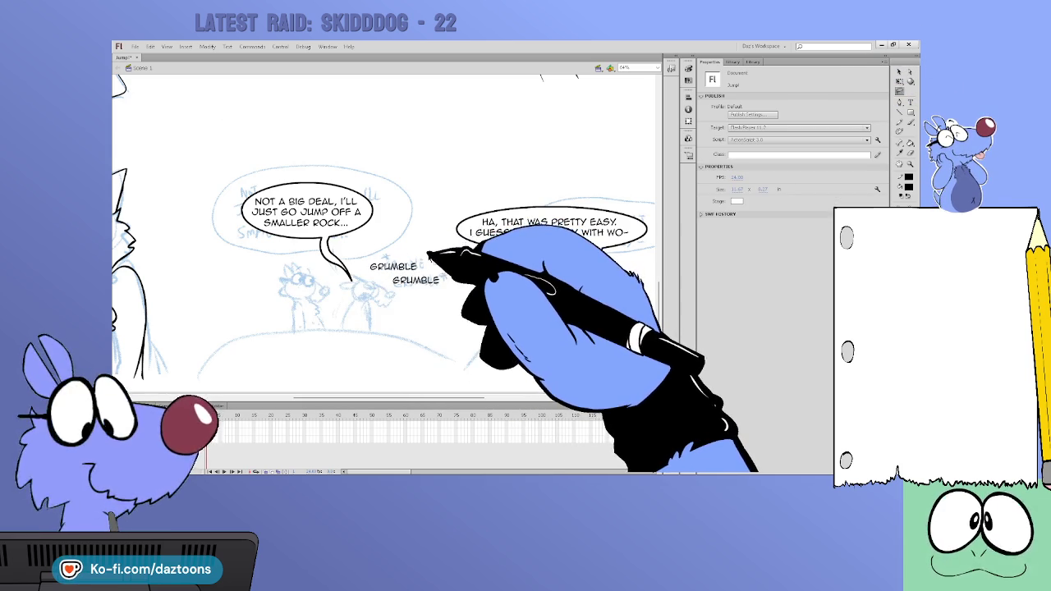
click(218, 423)
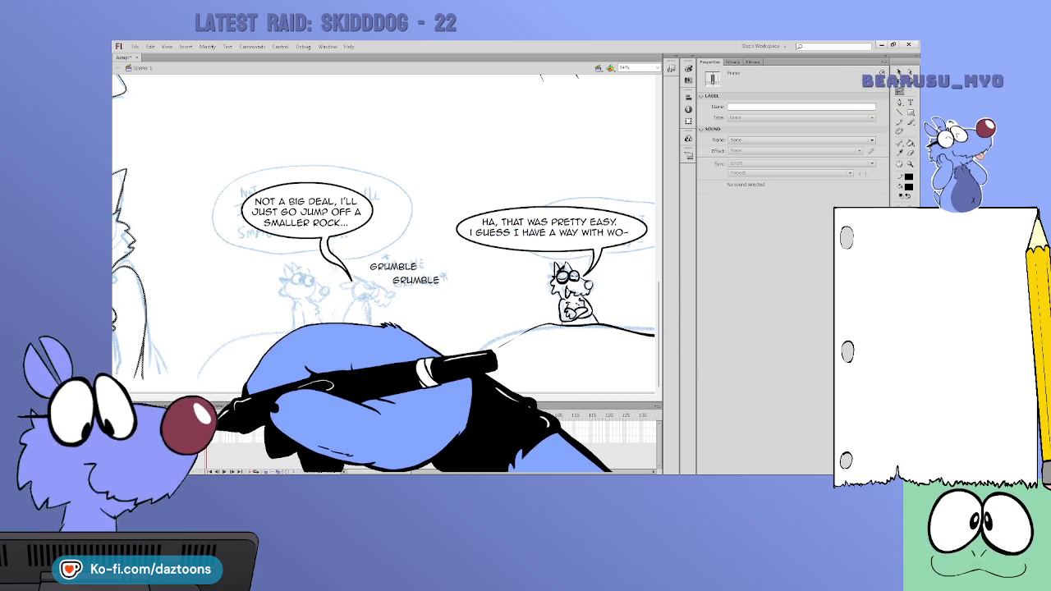
click(421, 228)
mouse_move(531, 372)
mouse_down()
mouse_move(330, 372)
mouse_move(344, 263)
mouse_move(468, 281)
mouse_move(542, 355)
mouse_up()
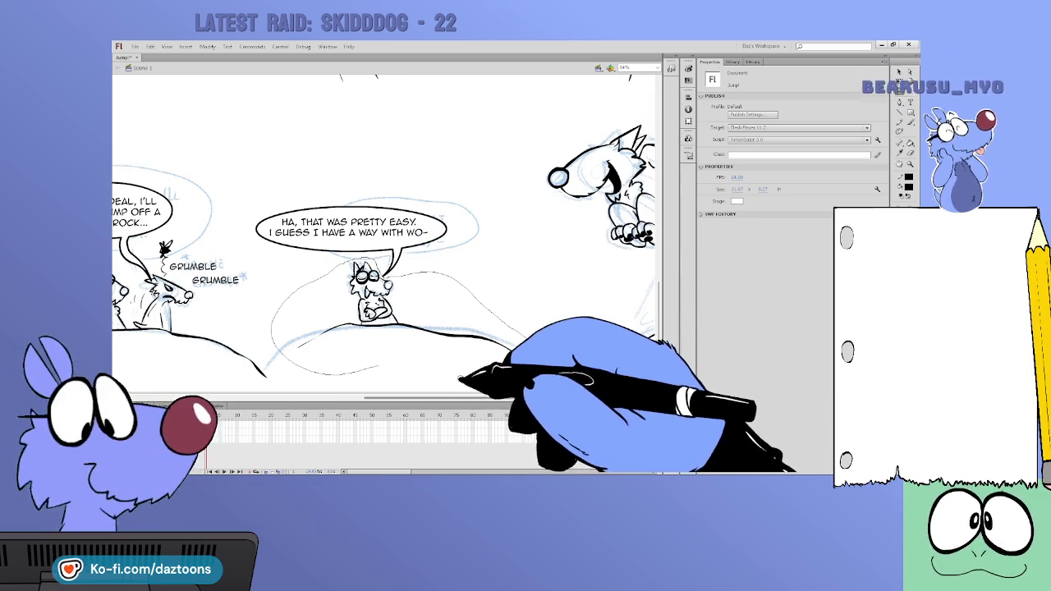
Select the hilltop dog, step through frames, and scrub to the SIKE!!! frame
drag(430, 375, 349, 355)
key(F7)
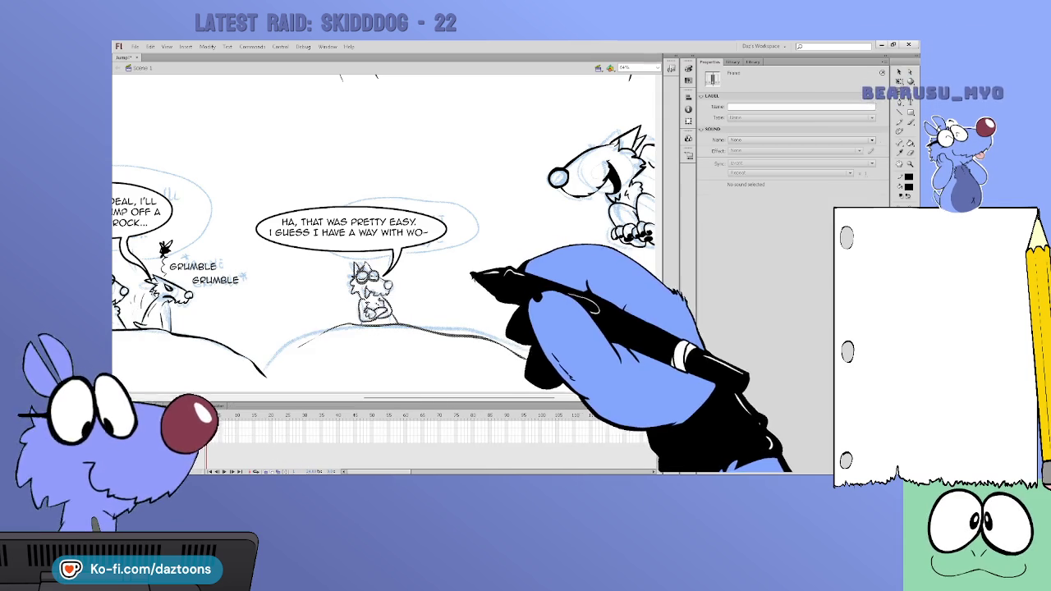
key(ctrl+z)
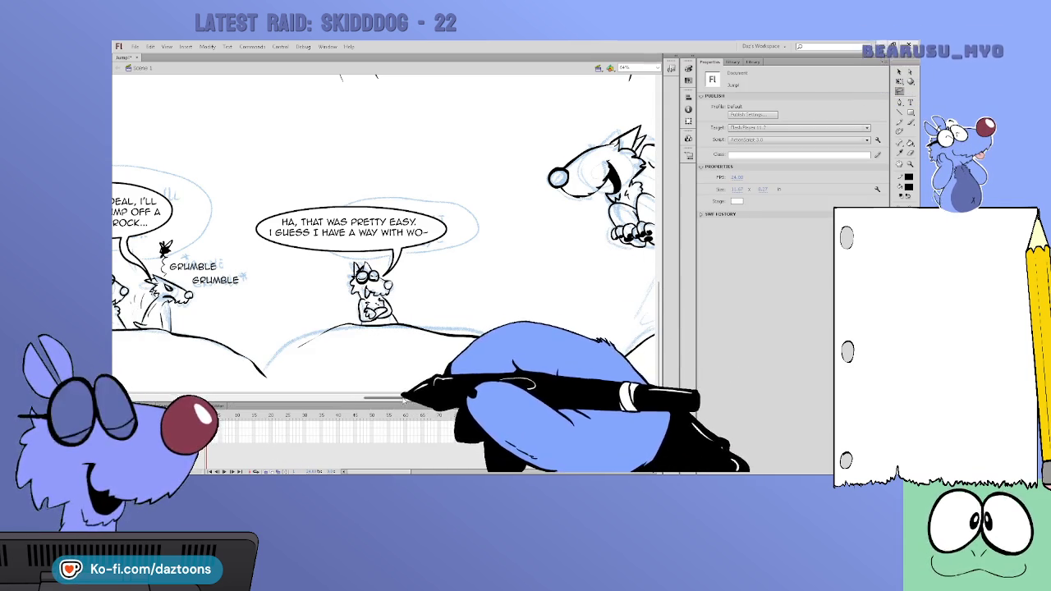
drag(418, 421, 567, 420)
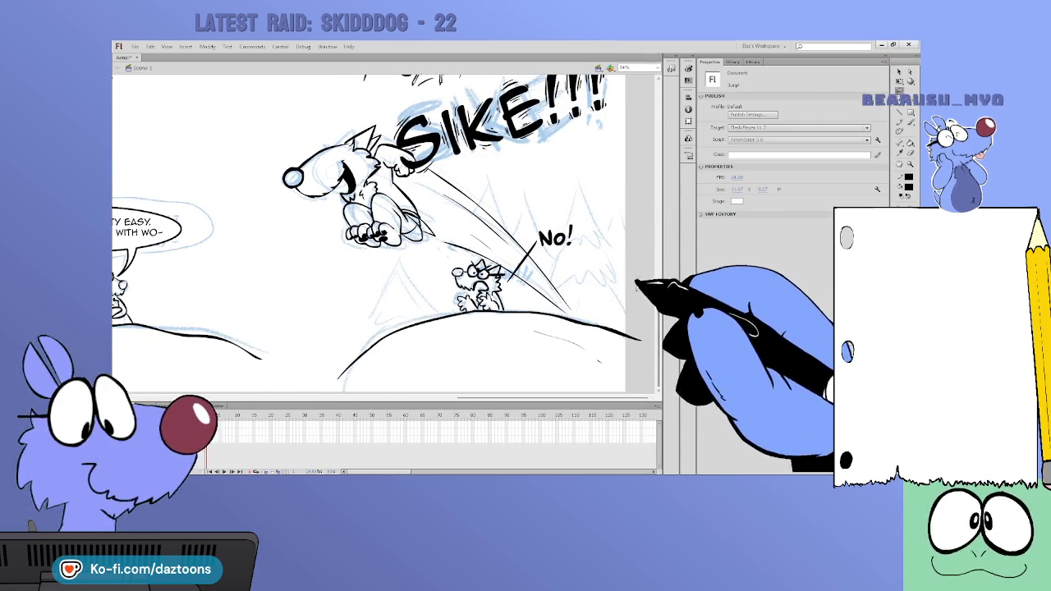
Compare the SIKE!!! frame with and without its dog and hill line art, then enable Onion Skin
drag(637, 279, 271, 169)
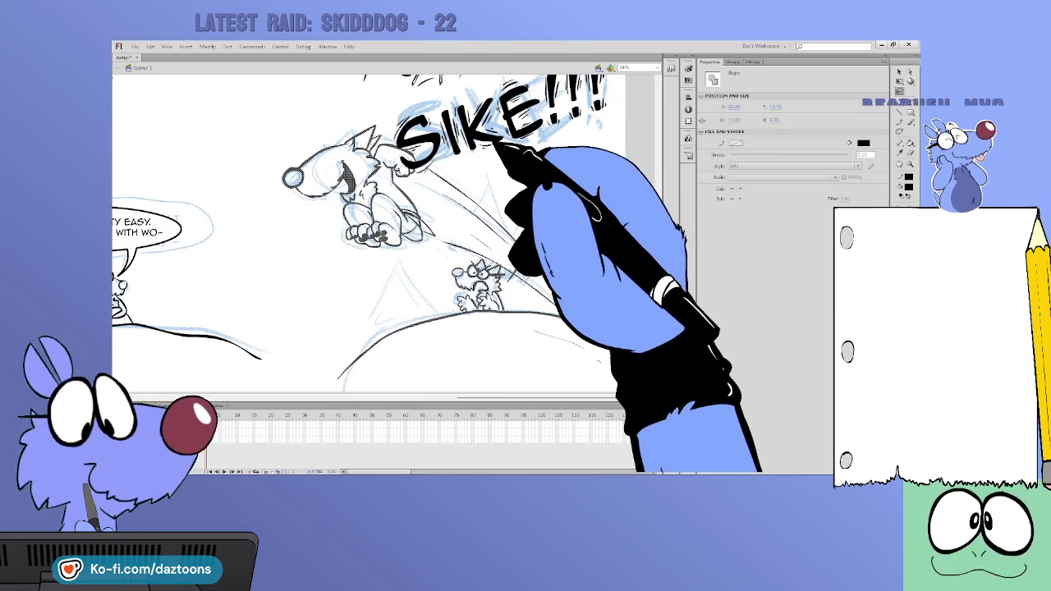
key(Delete)
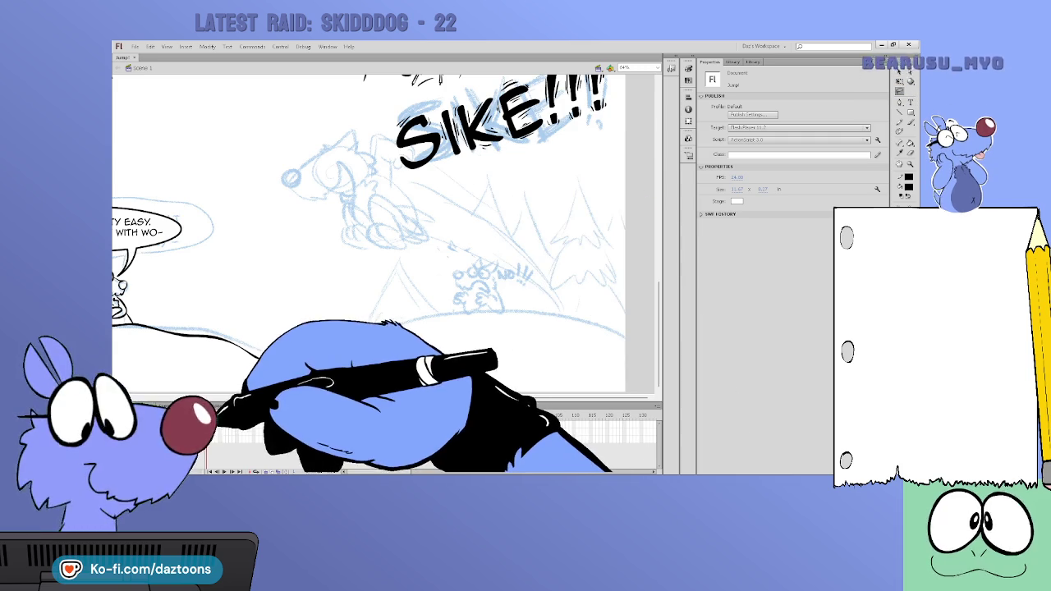
key(ctrl+z)
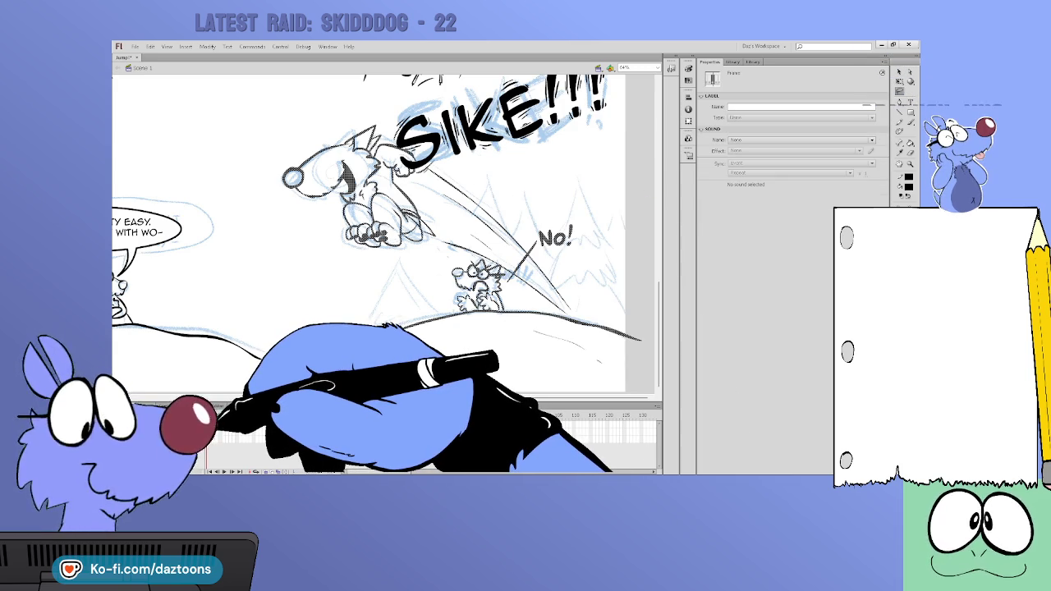
key(Delete)
key(ctrl+z)
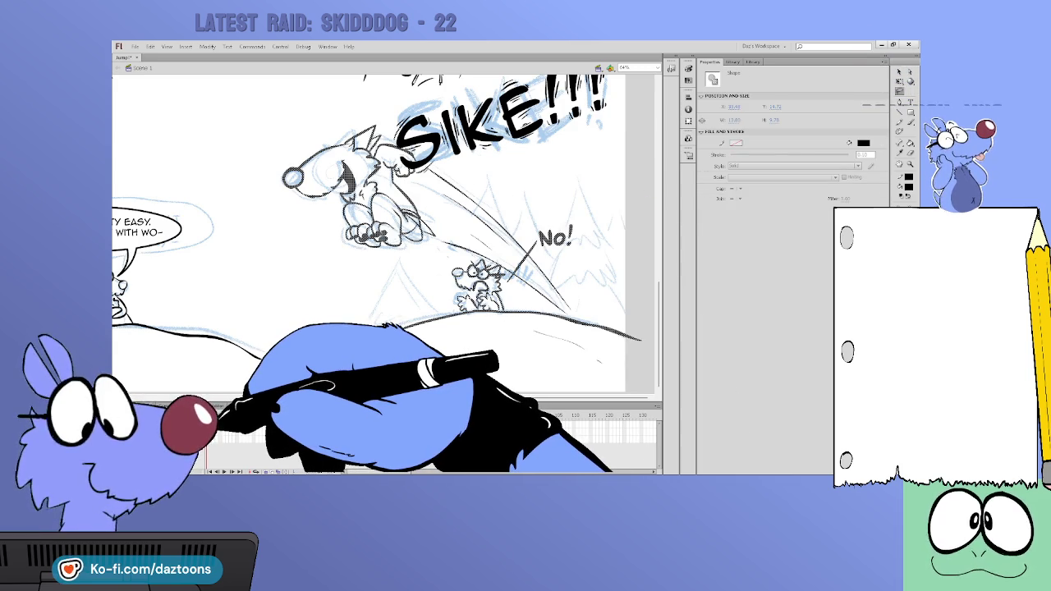
key(alt+shift+o)
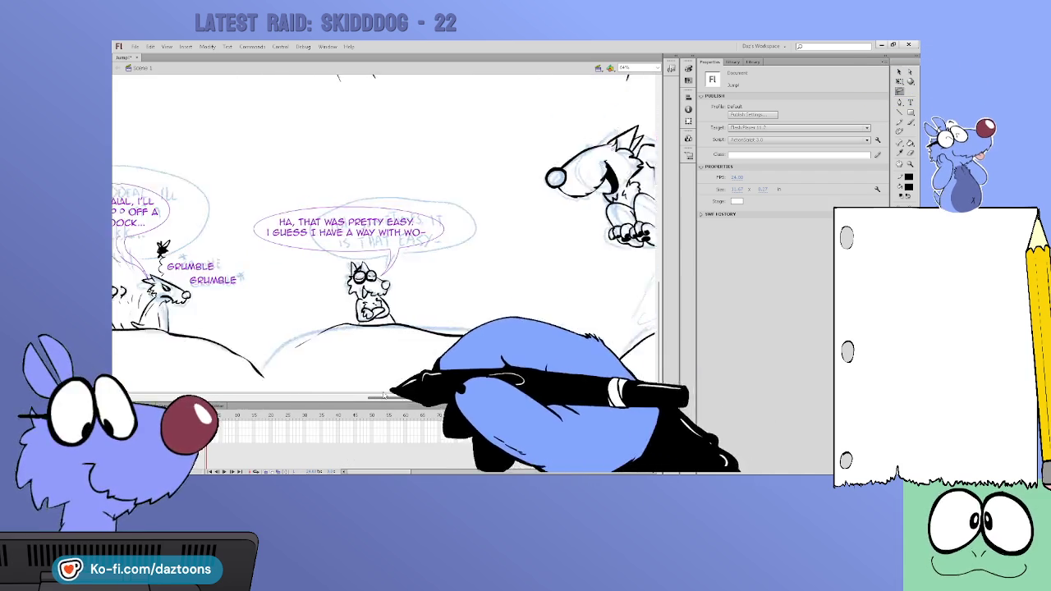
Play back the animation, then delete and restore the middle dog's pointing arm shape
drag(348, 398, 260, 398)
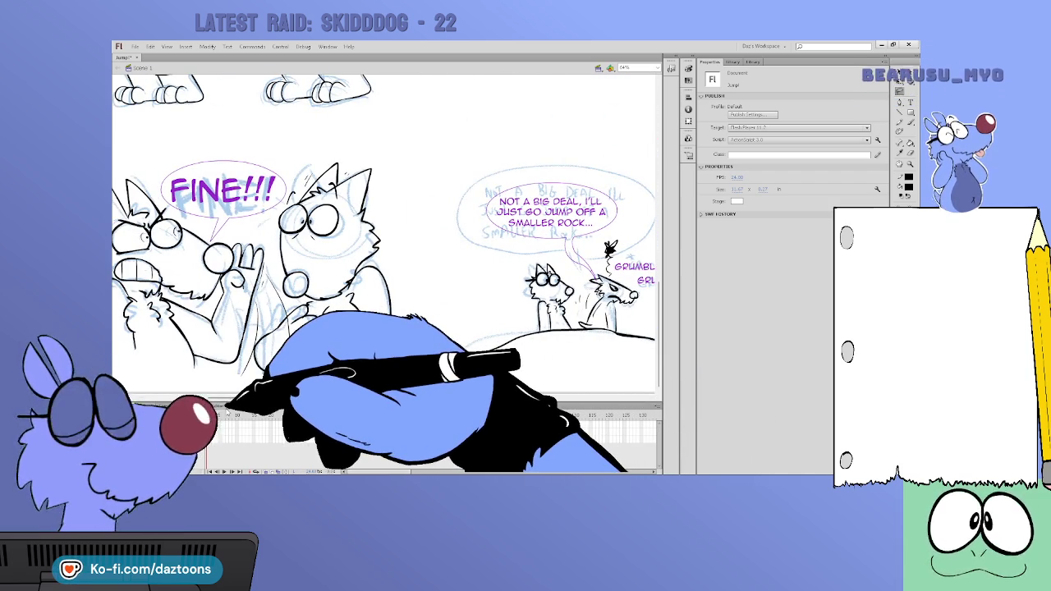
key(Return)
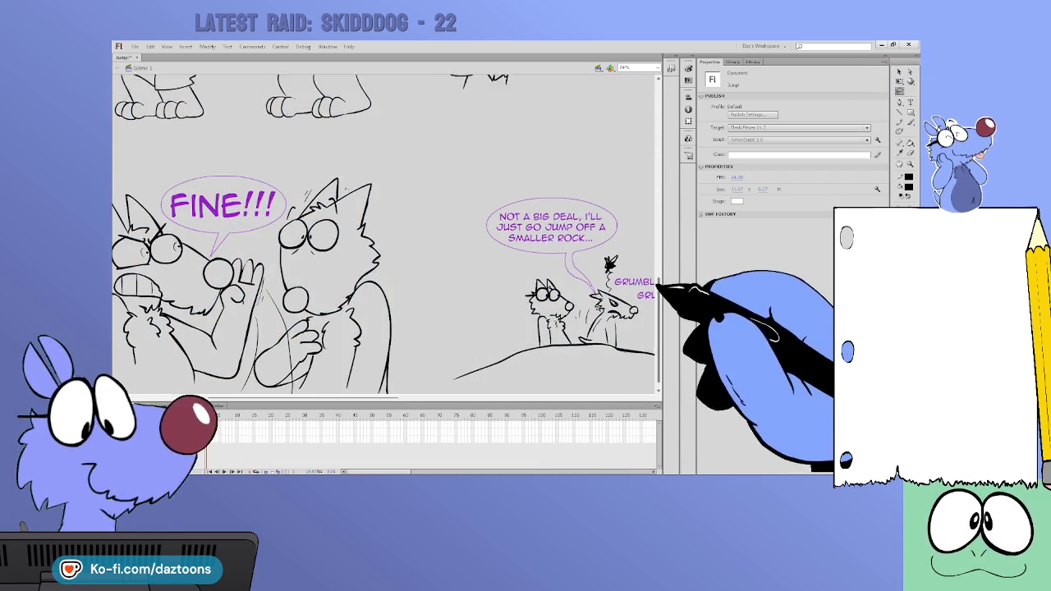
scroll(386, 238, down, 3)
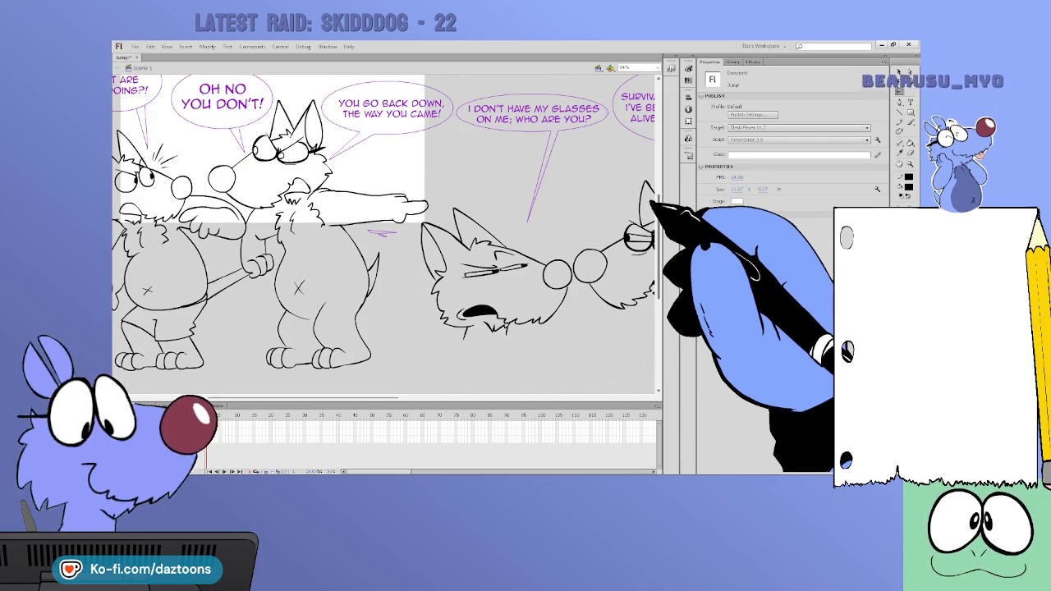
key(b)
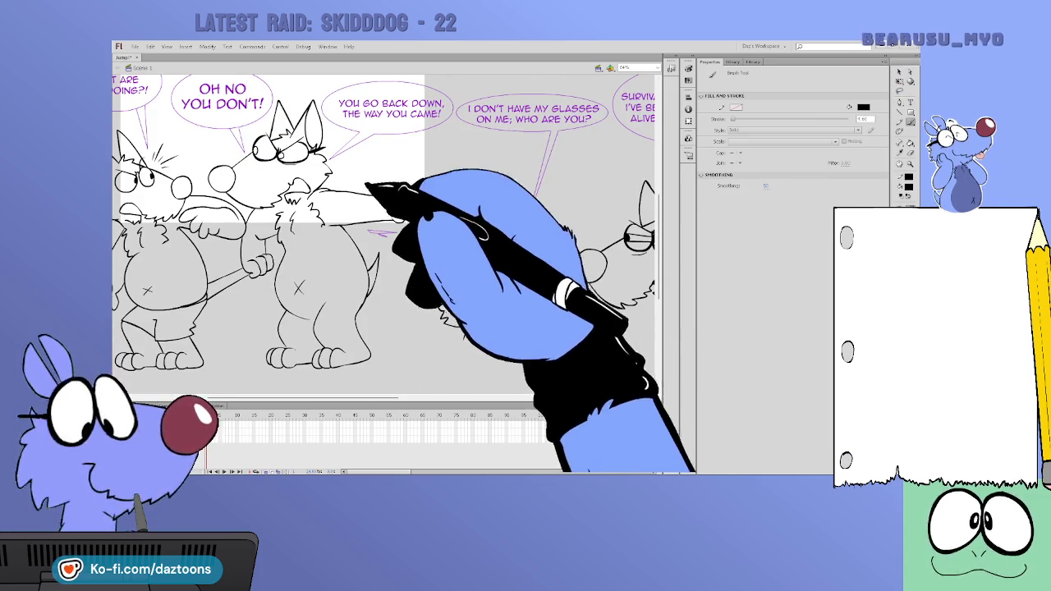
click(217, 420)
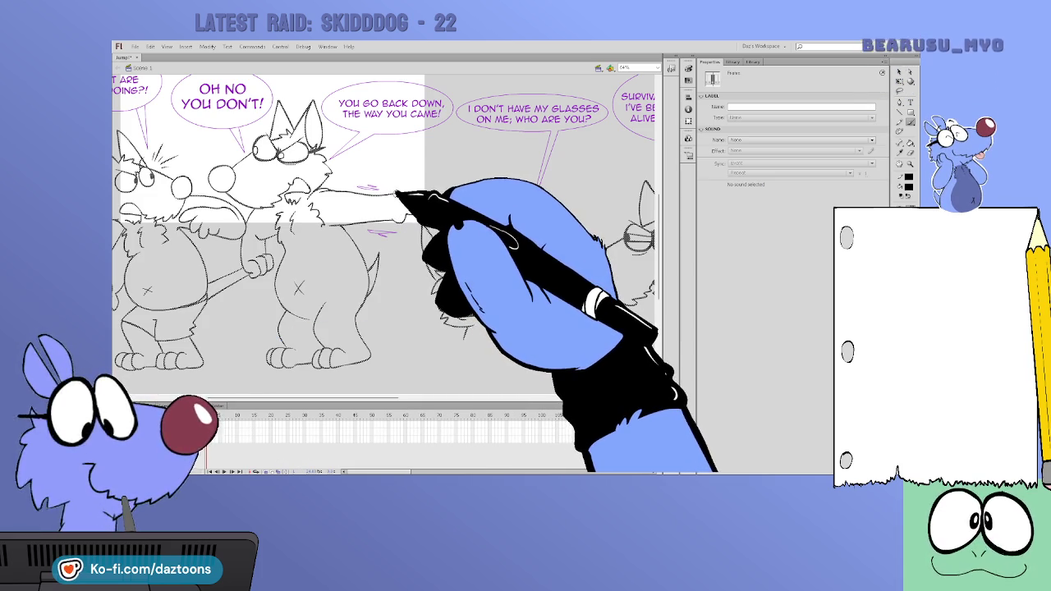
click(401, 197)
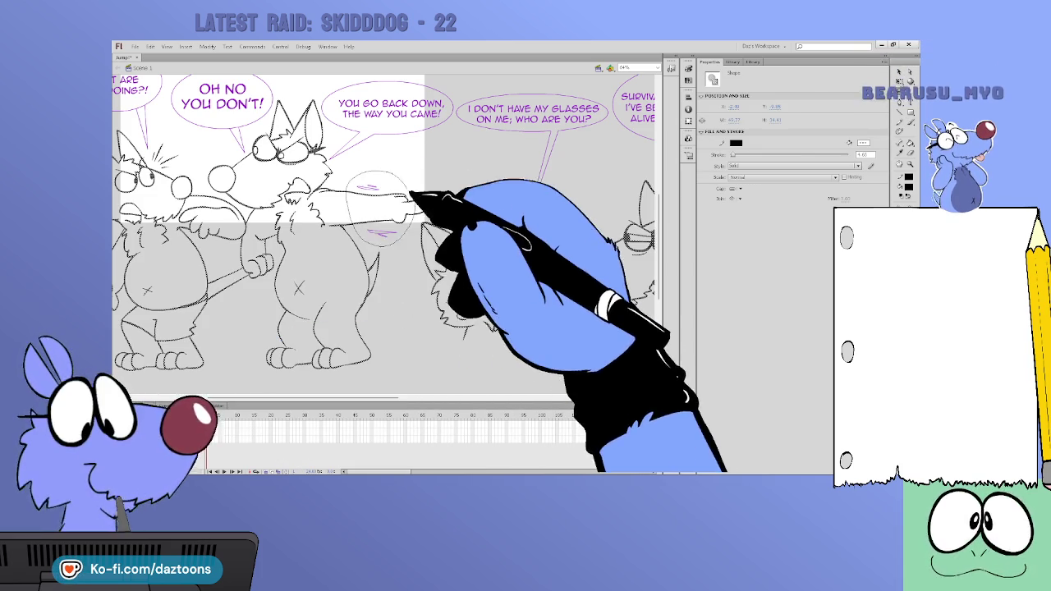
key(Delete)
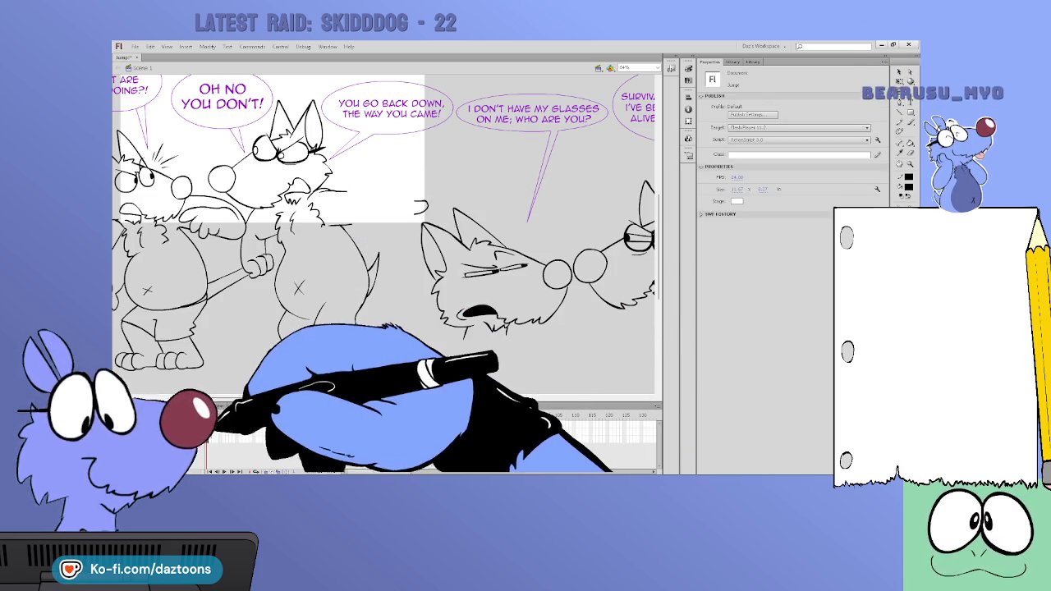
key(ctrl+z)
Ink the middle dog's outstretched pointing arm, alternating between Brush and Paint Bucket
click(436, 178)
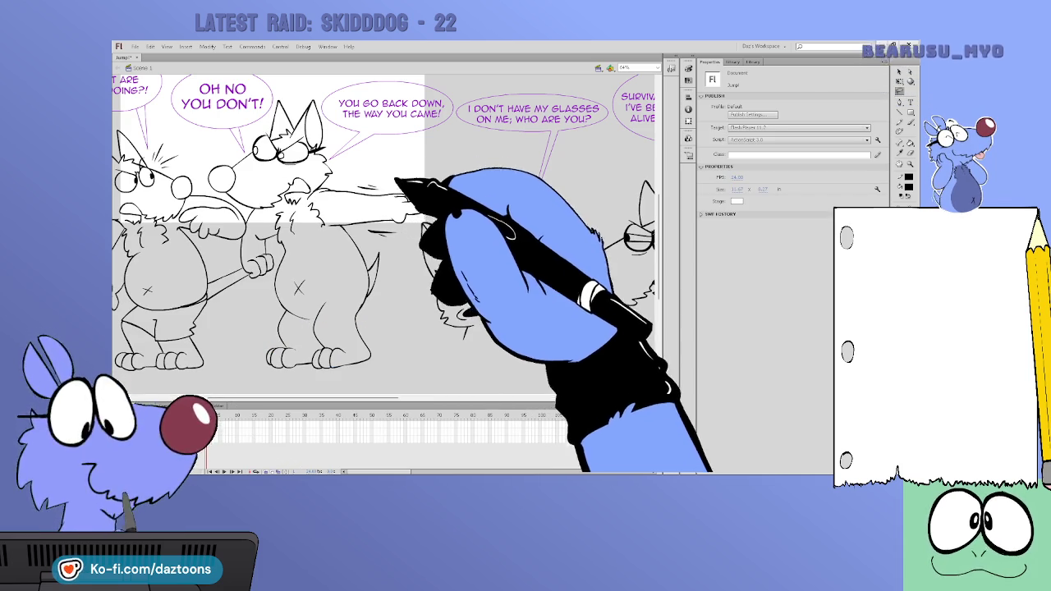
key(b)
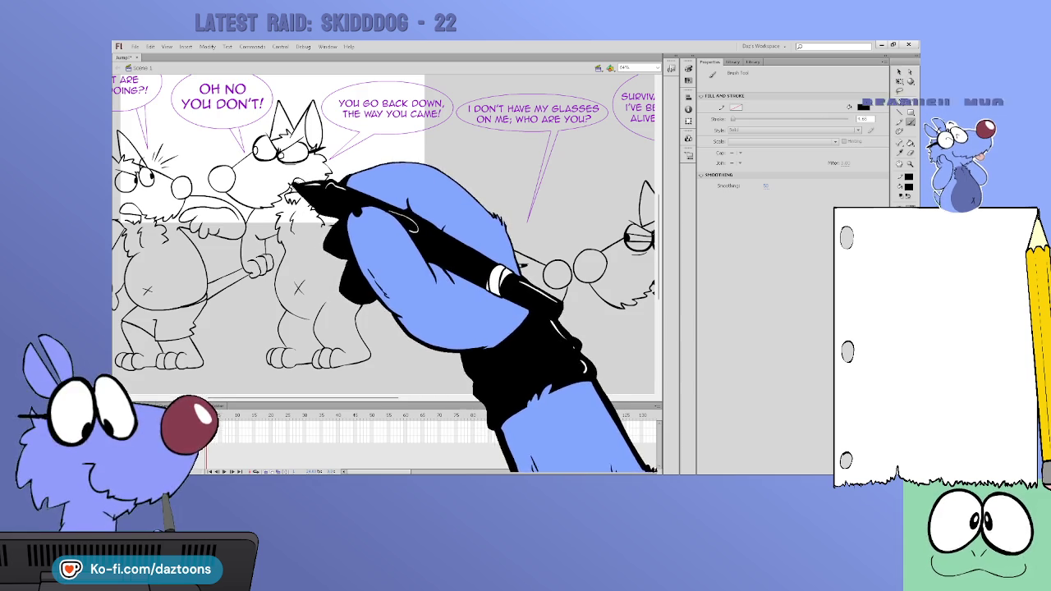
key(k)
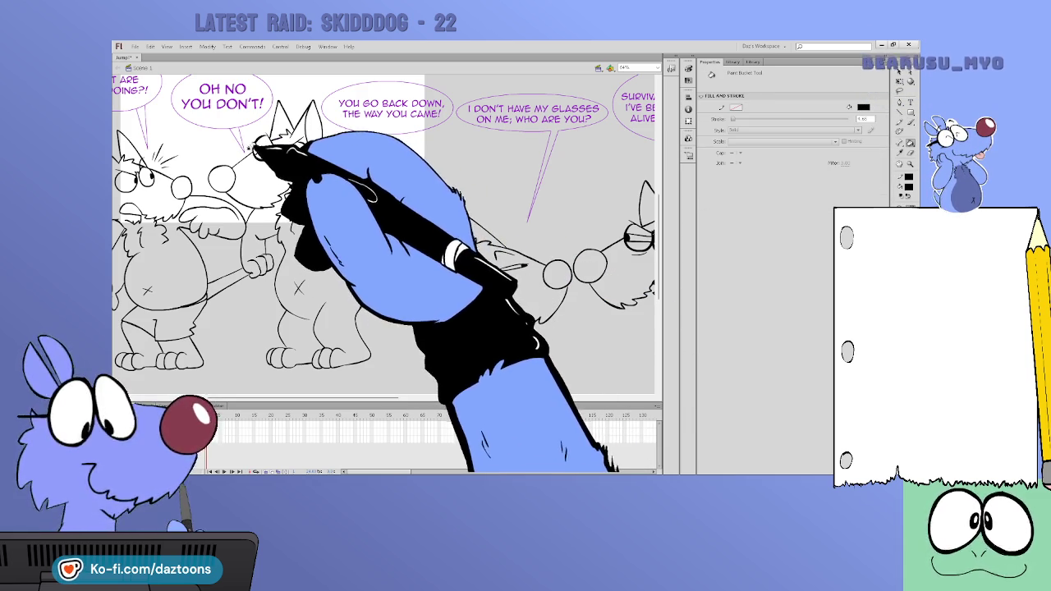
key(b)
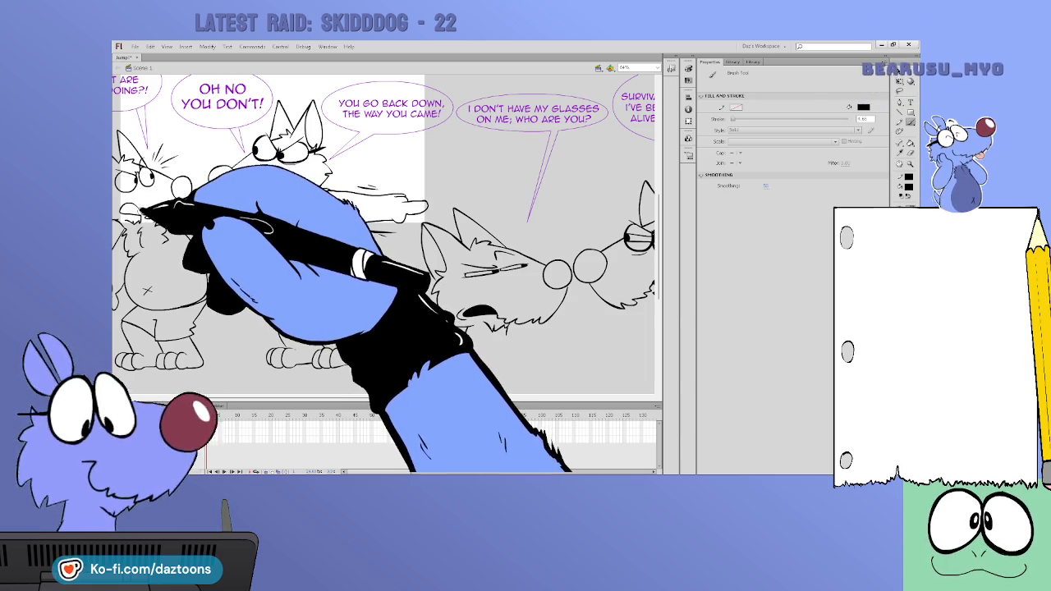
key(k)
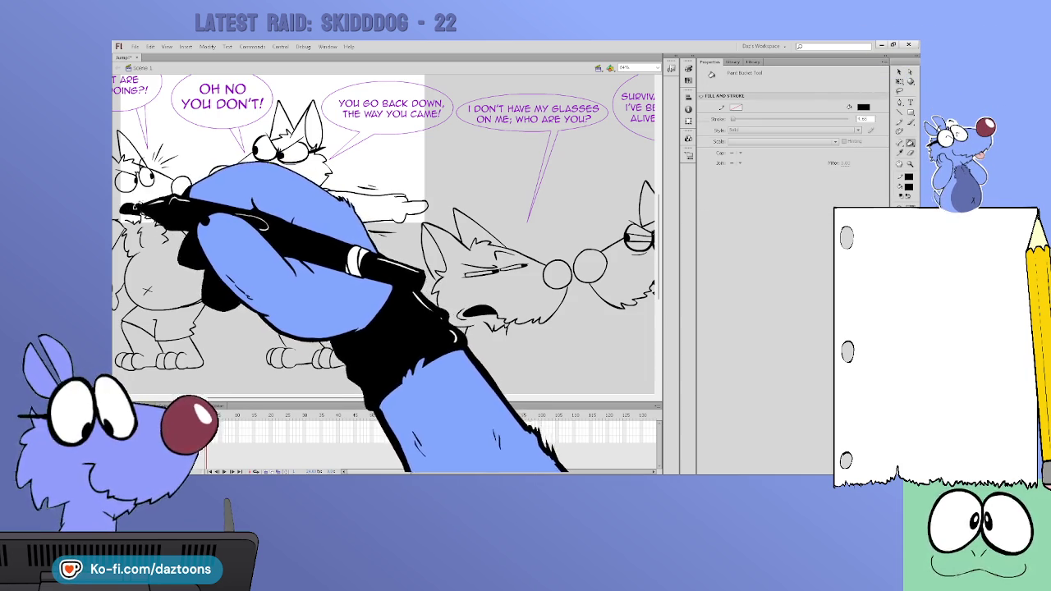
scroll(386, 234, up, 5)
Scroll right across the stage and pick the Brush tool from the Tools panel
scroll(386, 234, up, 1)
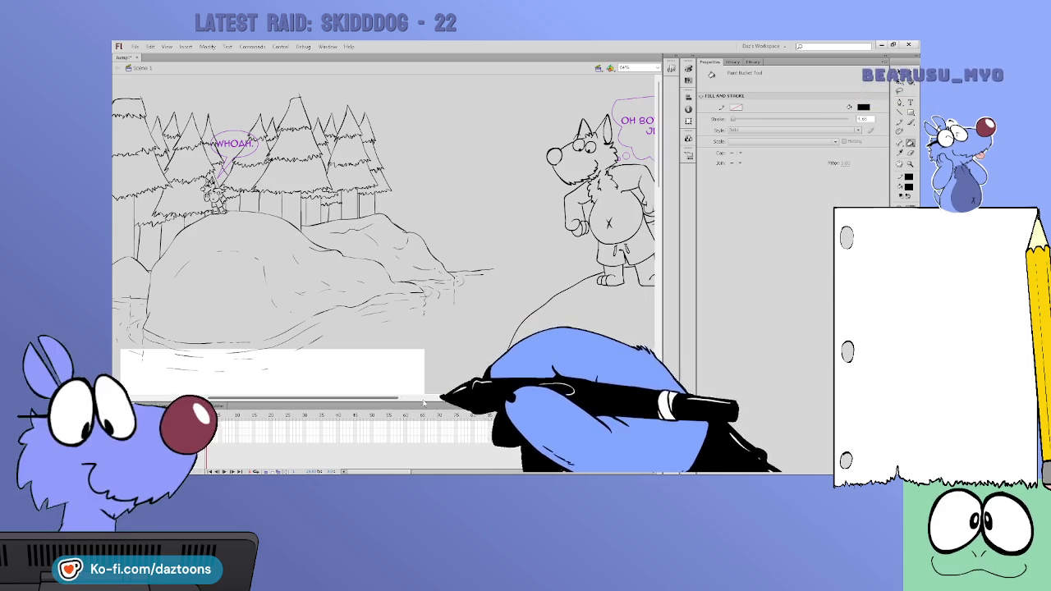
scroll(386, 234, right, 3)
scroll(385, 234, right, 5)
scroll(386, 234, right, 2)
scroll(386, 234, right, 5)
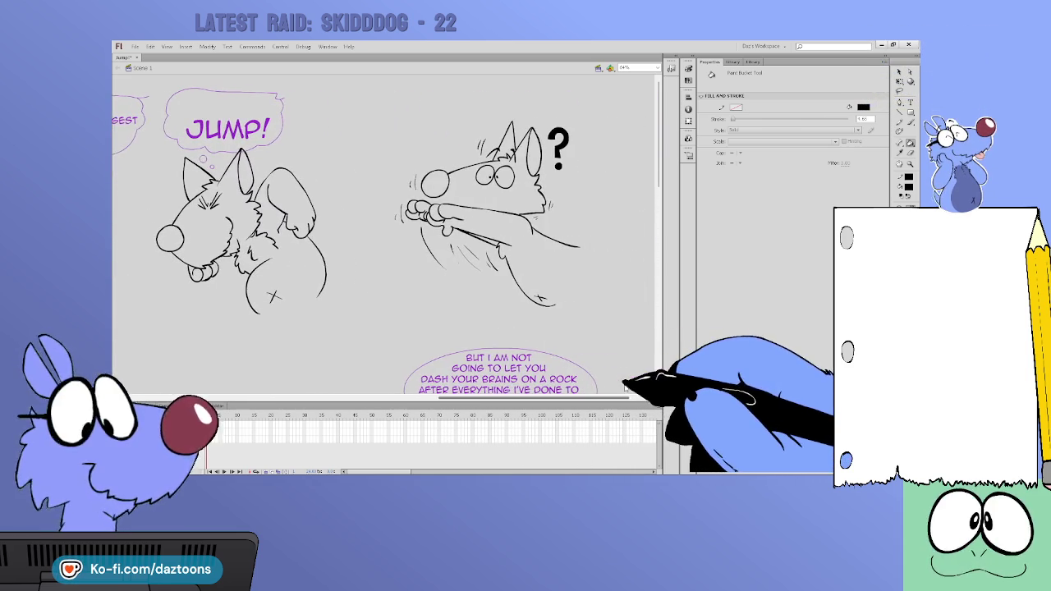
click(909, 121)
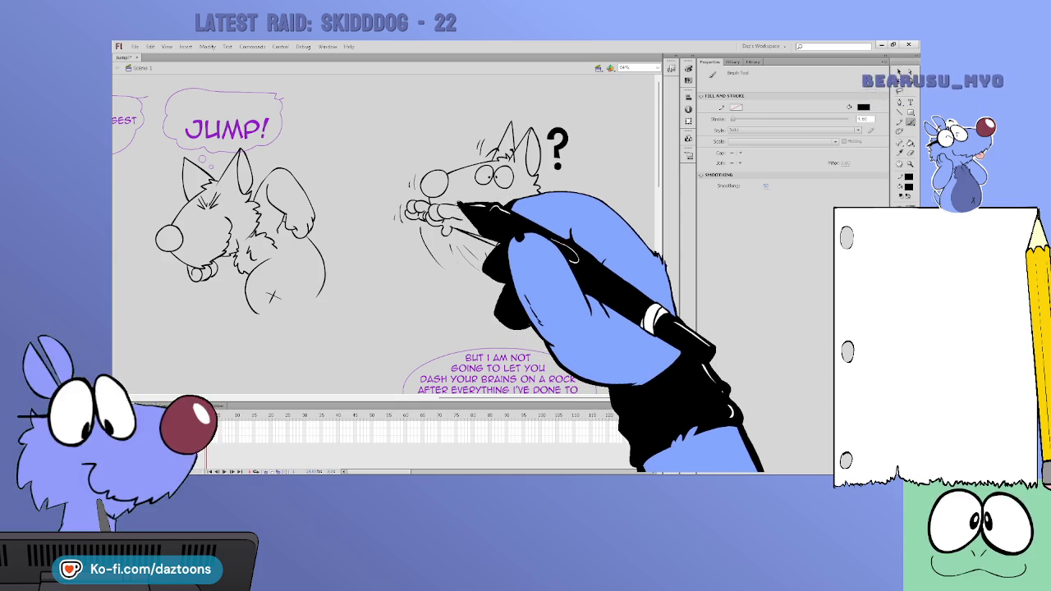
Zoom out with Ctrl+- and scroll back to the HEY! WHAT ARE YOU DOING?! panel with the Brush
key(z)
key(ctrl+minus)
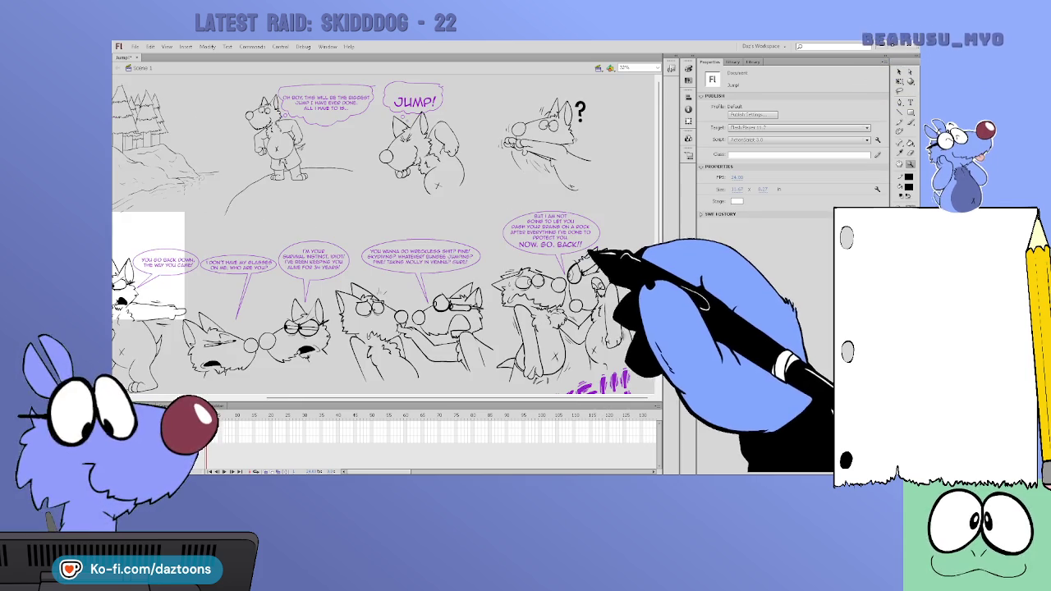
scroll(499, 375, left, 3)
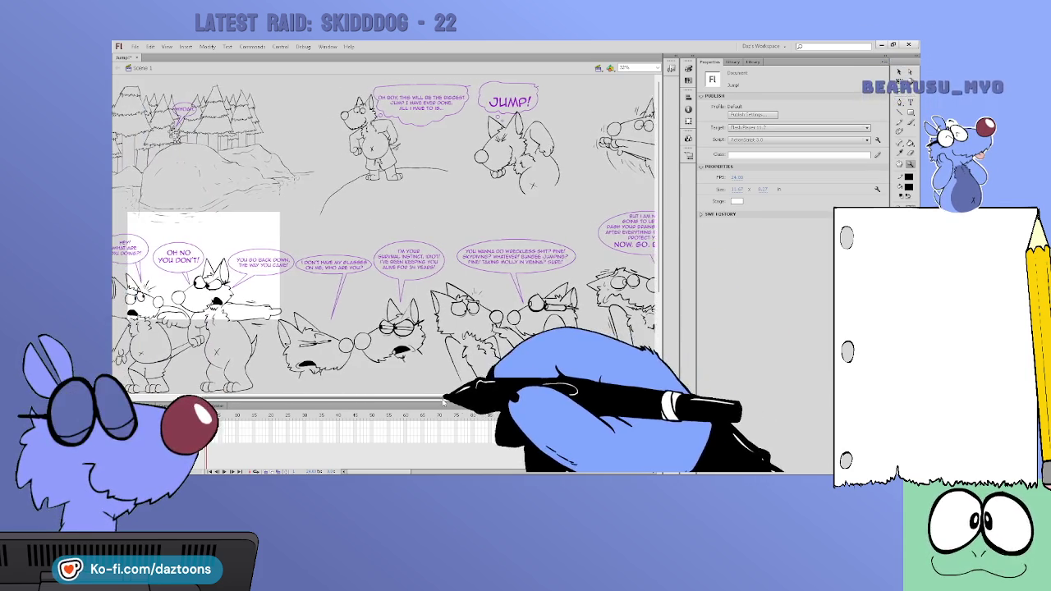
scroll(386, 238, right, 3)
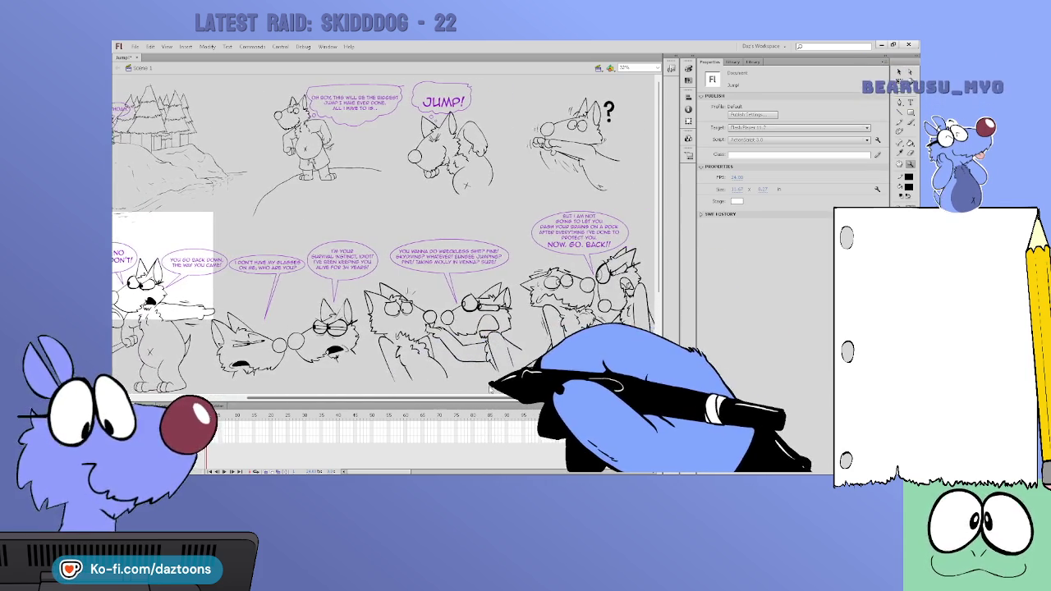
scroll(386, 238, left, 5)
scroll(386, 238, left, 1)
scroll(386, 238, left, 2)
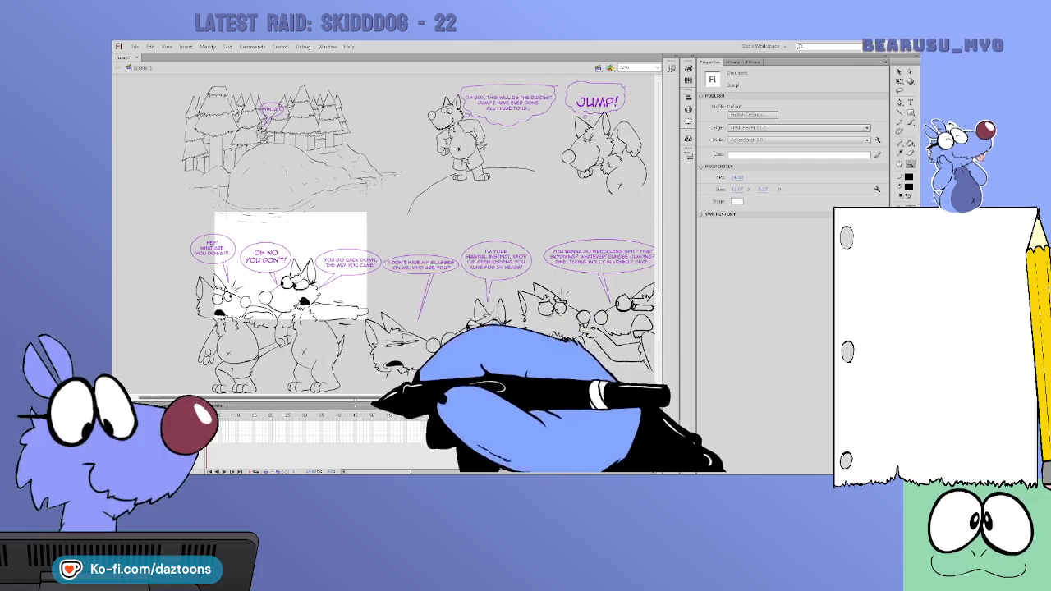
scroll(386, 238, up, 3)
key(b)
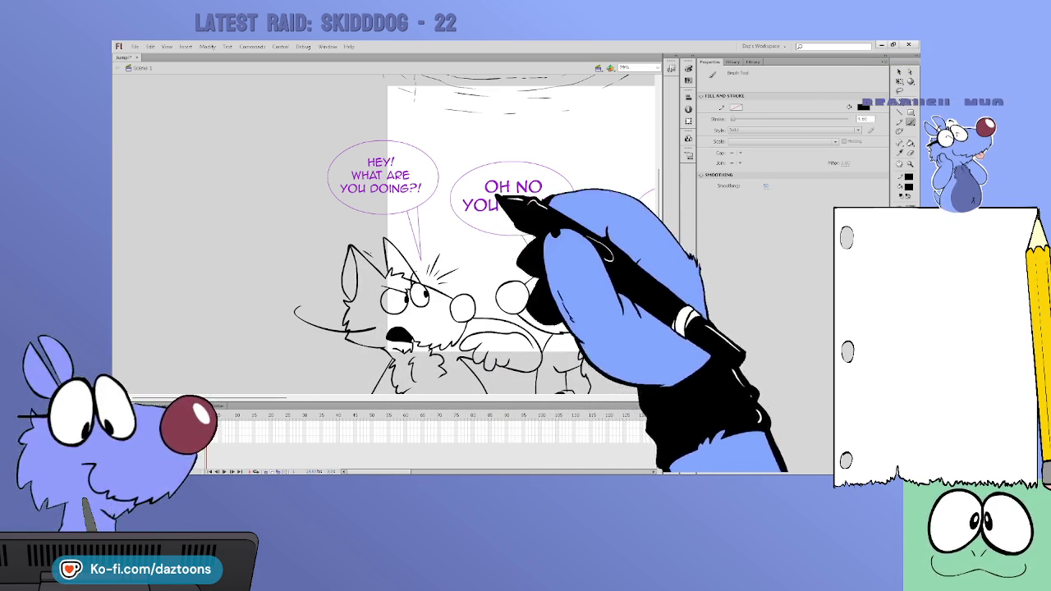
Give the HEY! and OH NO YOU DON'T! balloons thick black outlines, then zoom out with Ctrl+-
scroll(492, 246, down, 1)
click(899, 73)
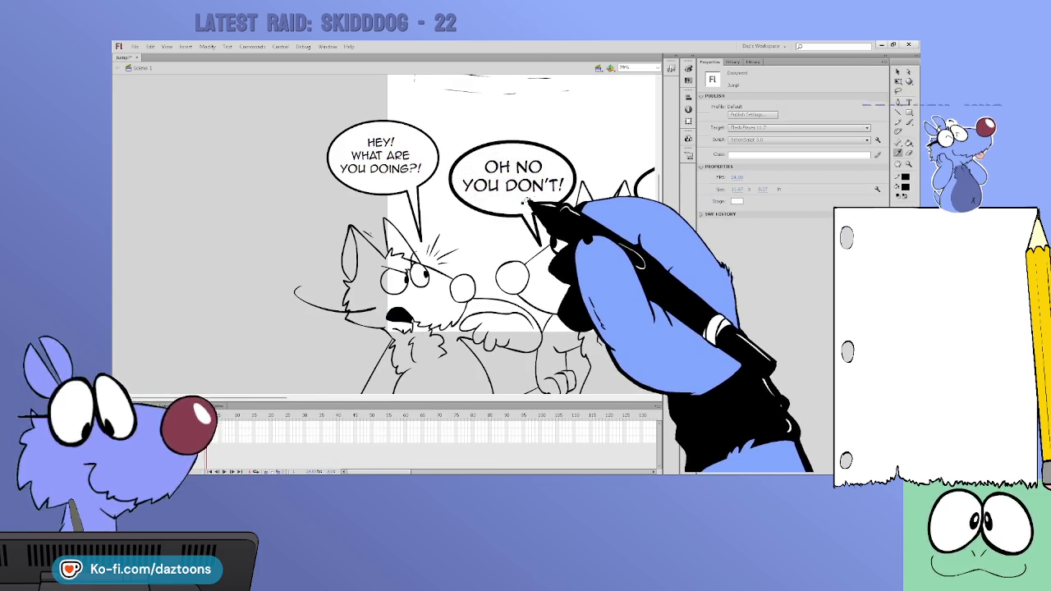
key(k)
key(z)
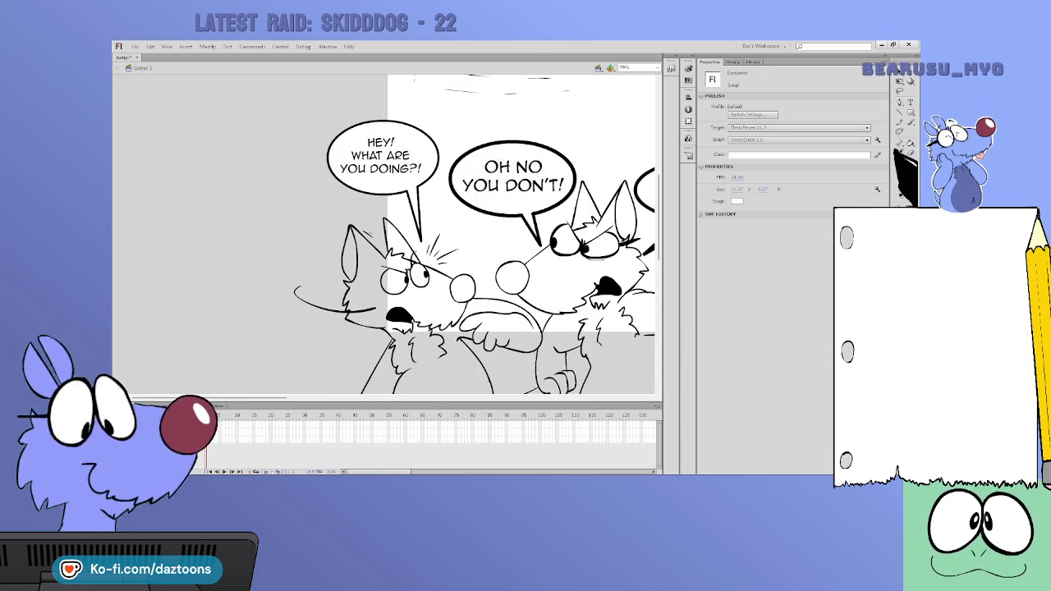
key(ctrl+minus)
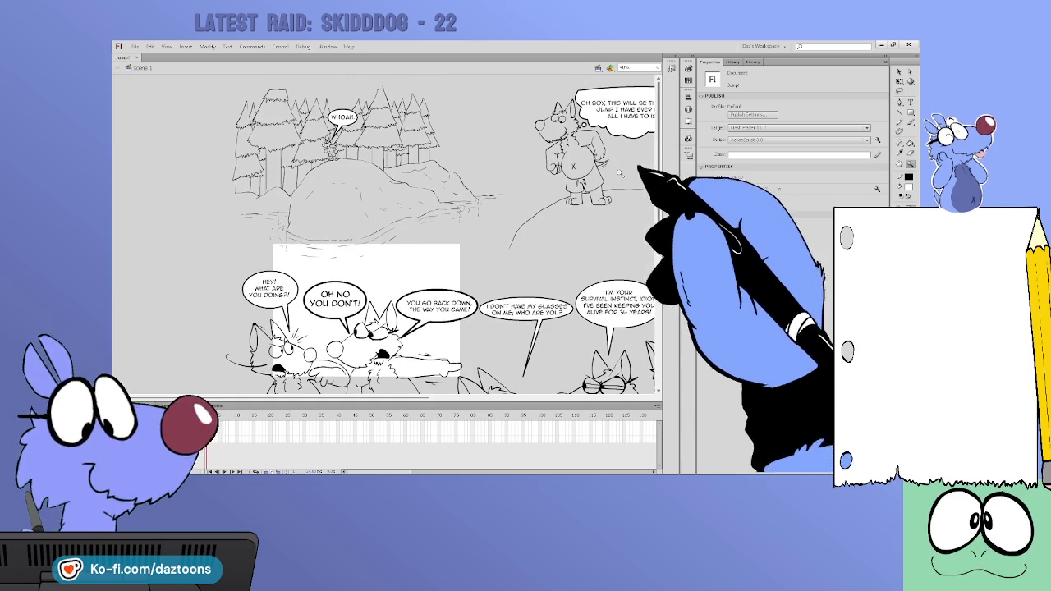
Zoom to 100% on the forest and brush-sketch a new pine beside the right-hand tree, plus ridge marks
drag(509, 259, 205, 78)
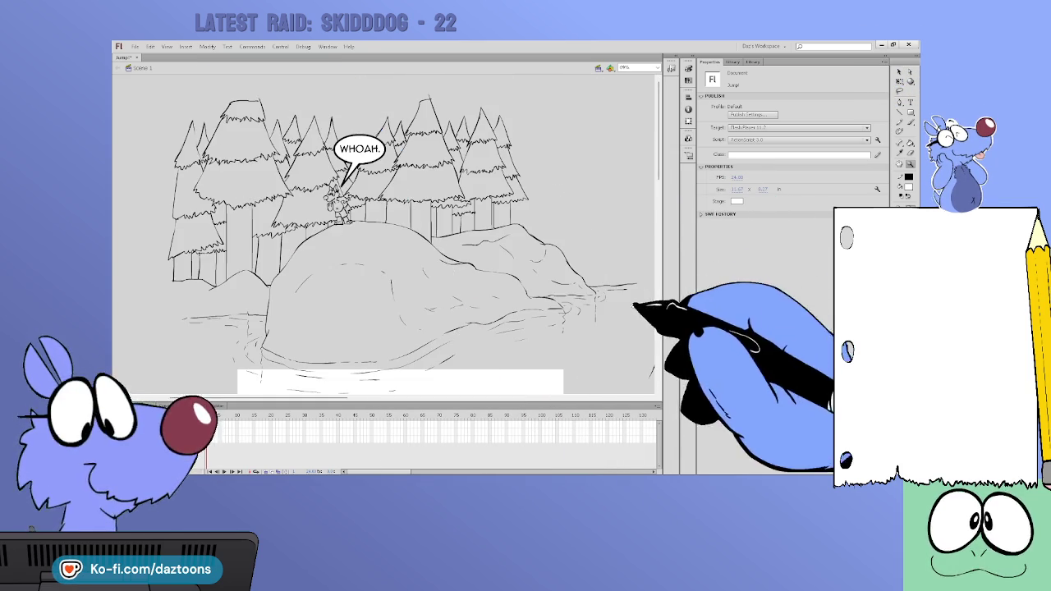
key(ctrl+1)
key(b)
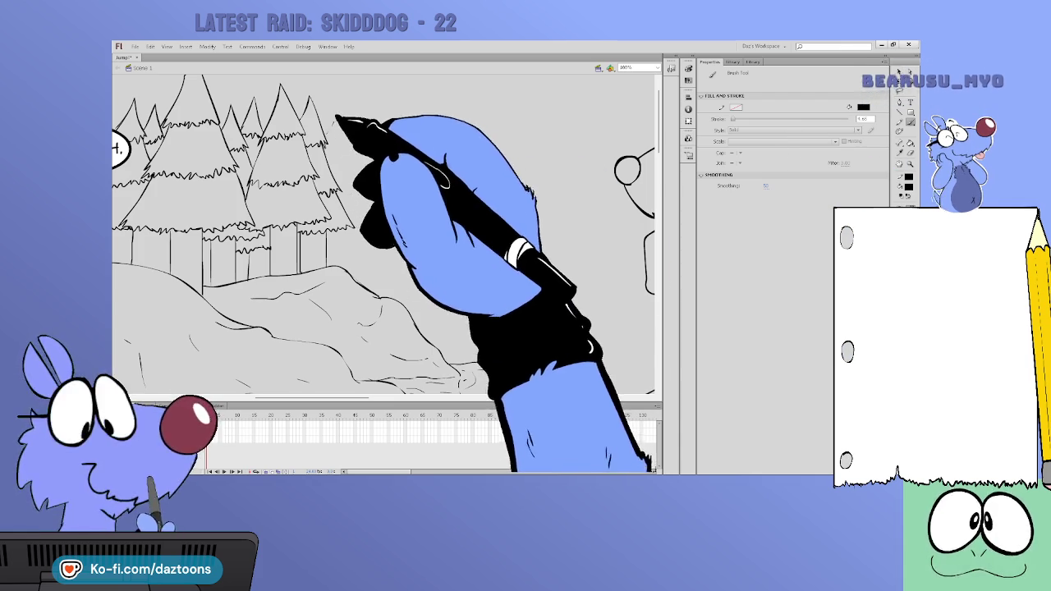
drag(336, 122, 365, 201)
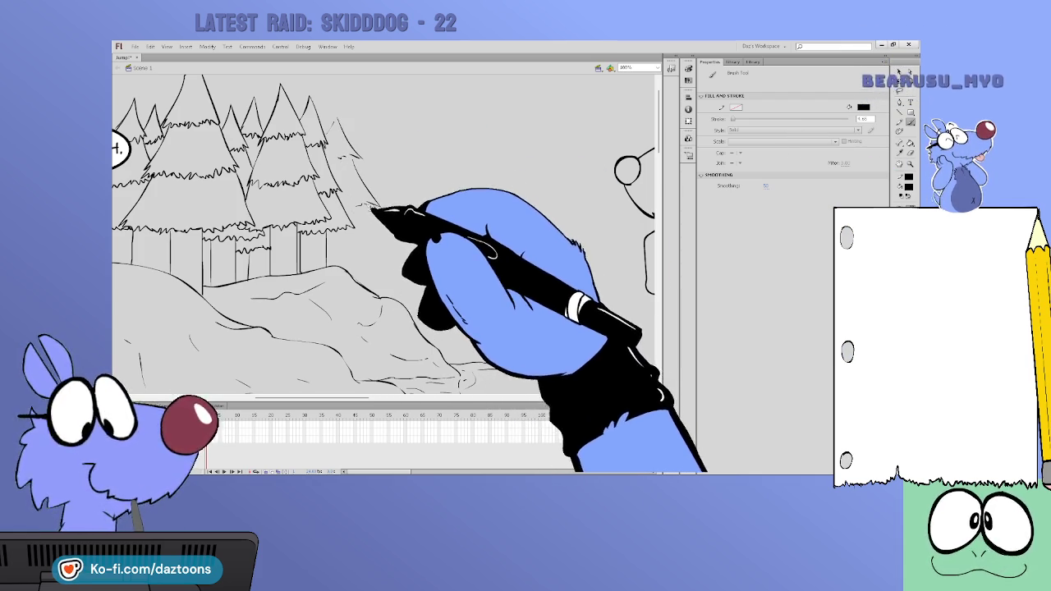
drag(333, 244, 384, 247)
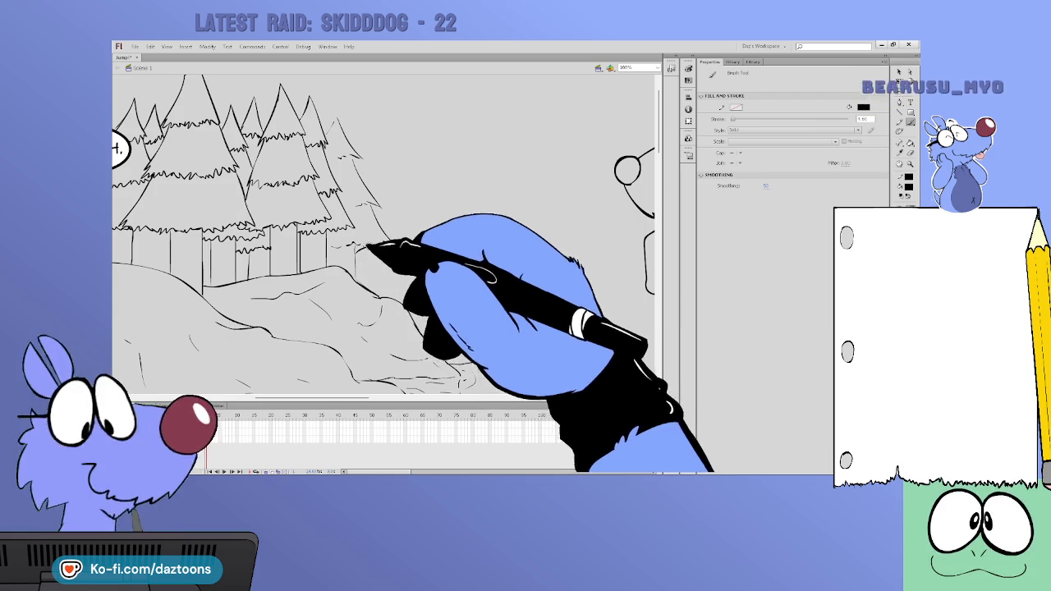
Sketch more pine trees and small pine tips further right behind the hill's ridge
drag(397, 179, 420, 276)
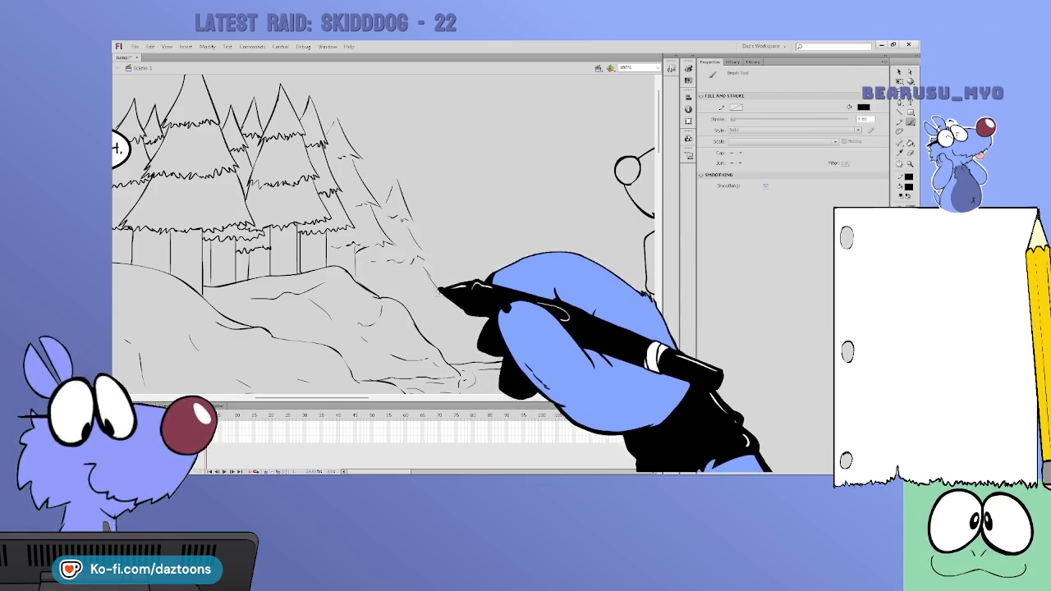
drag(375, 164, 380, 185)
drag(419, 220, 438, 224)
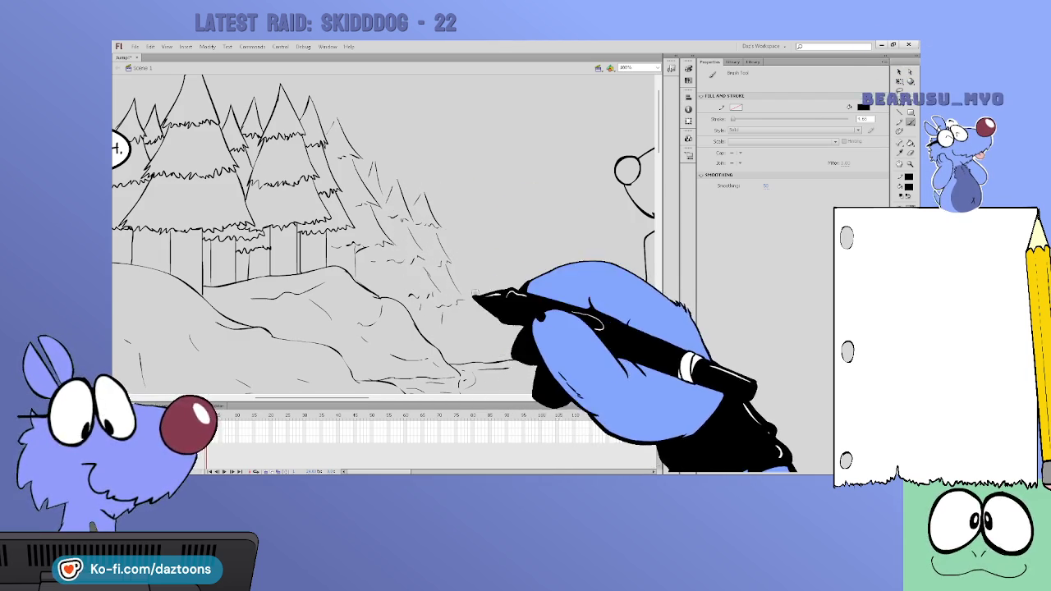
drag(481, 216, 492, 253)
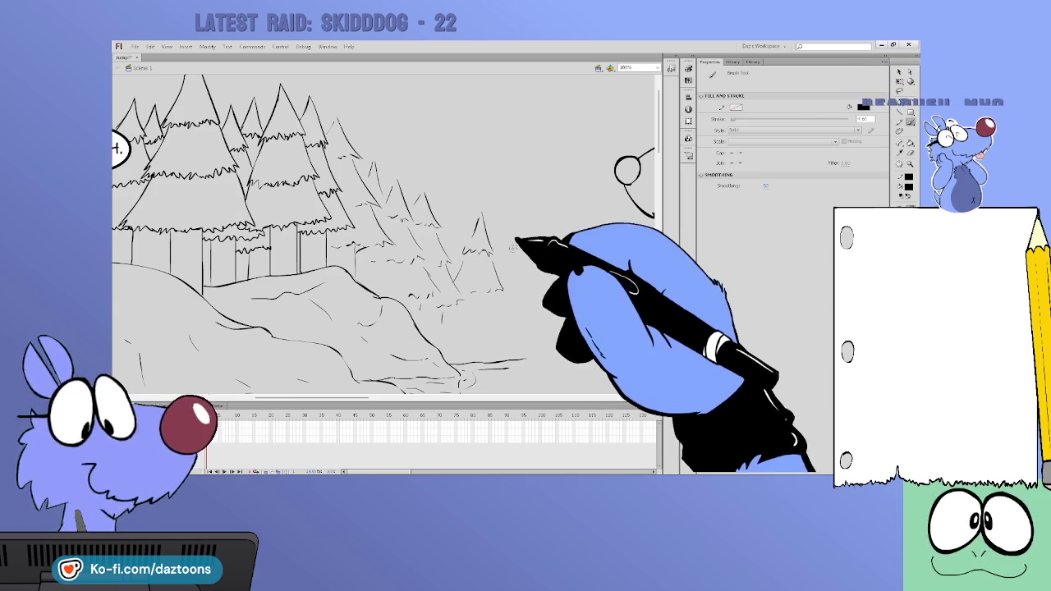
drag(517, 260, 503, 294)
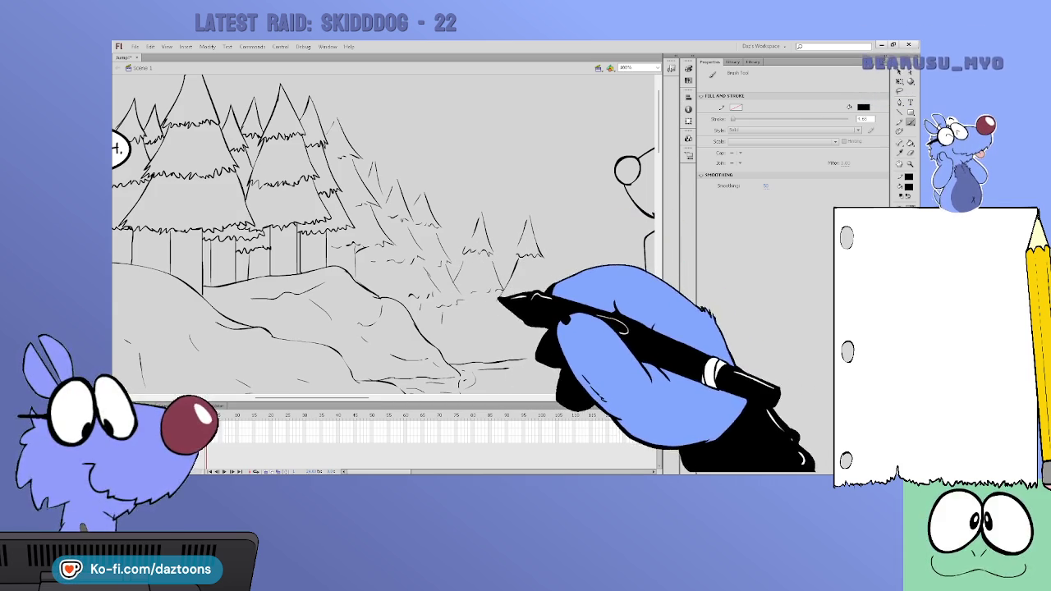
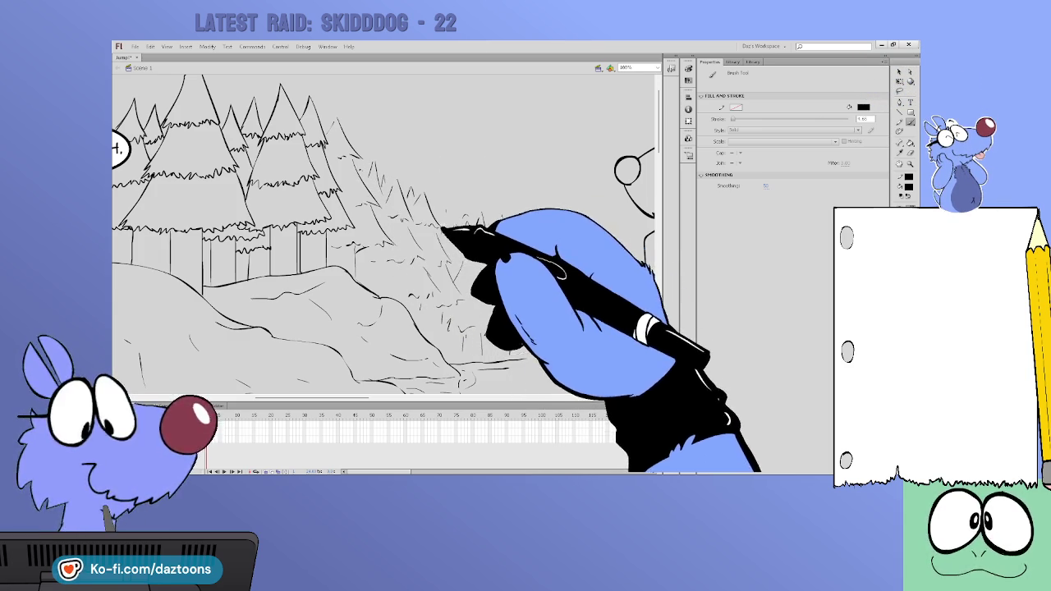
Zoom out with Ctrl+2 and Ctrl+minus until every comic panel fits on the stage
drag(369, 399, 295, 398)
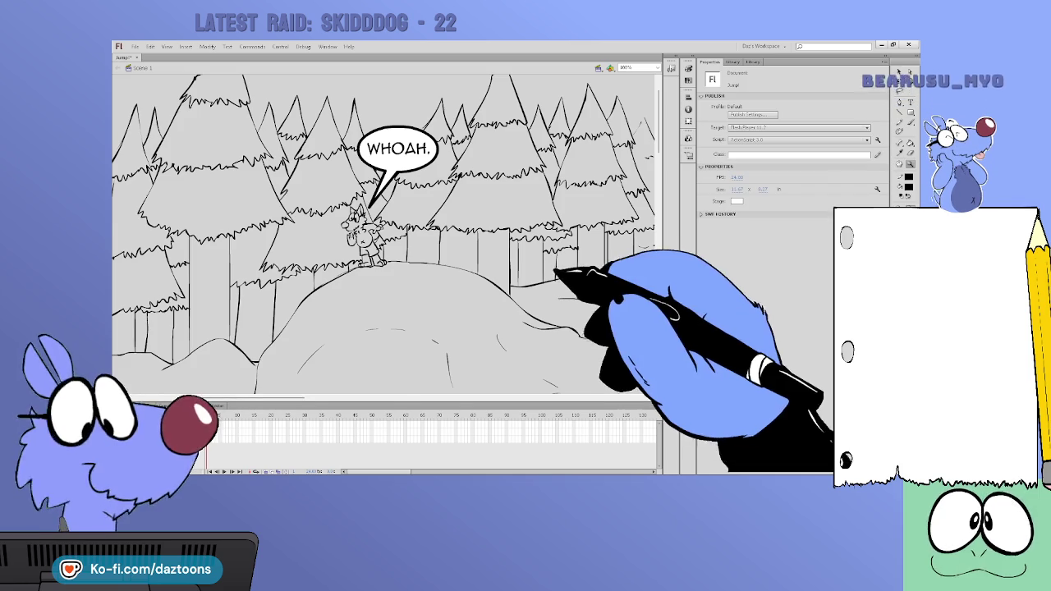
key(ctrl+2)
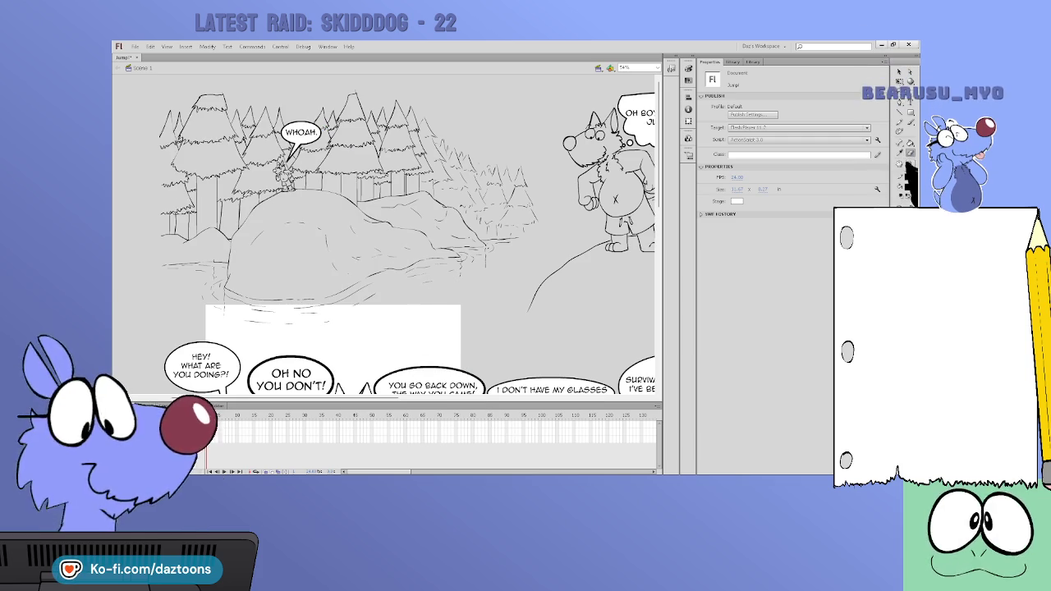
key(ctrl+minus)
key(ctrl+minus)
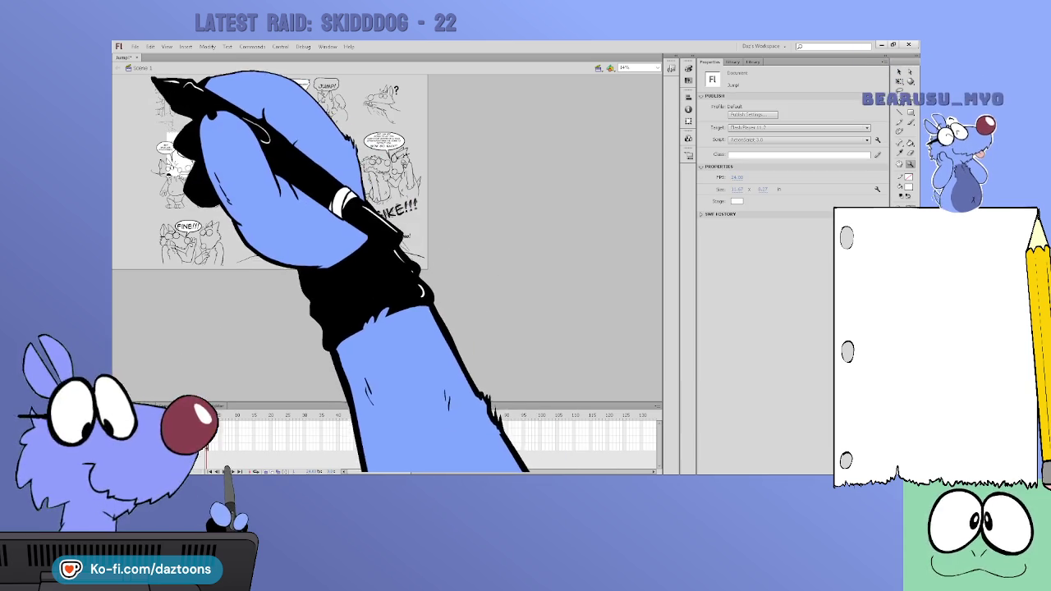
key(r)
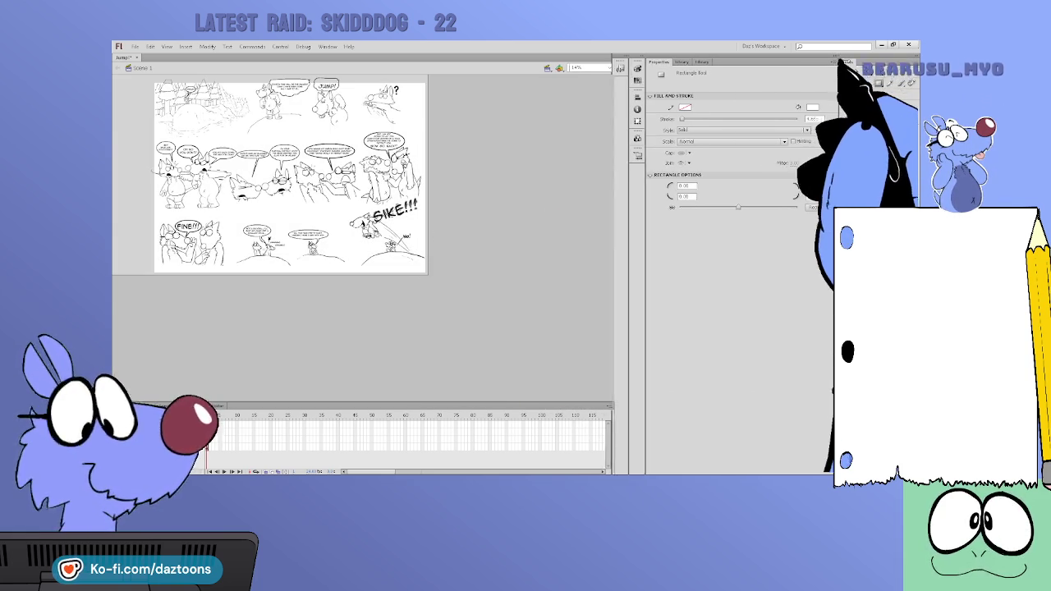
Clear the selection and zoom in on the top-left forest panel around the rocky hill
key(v)
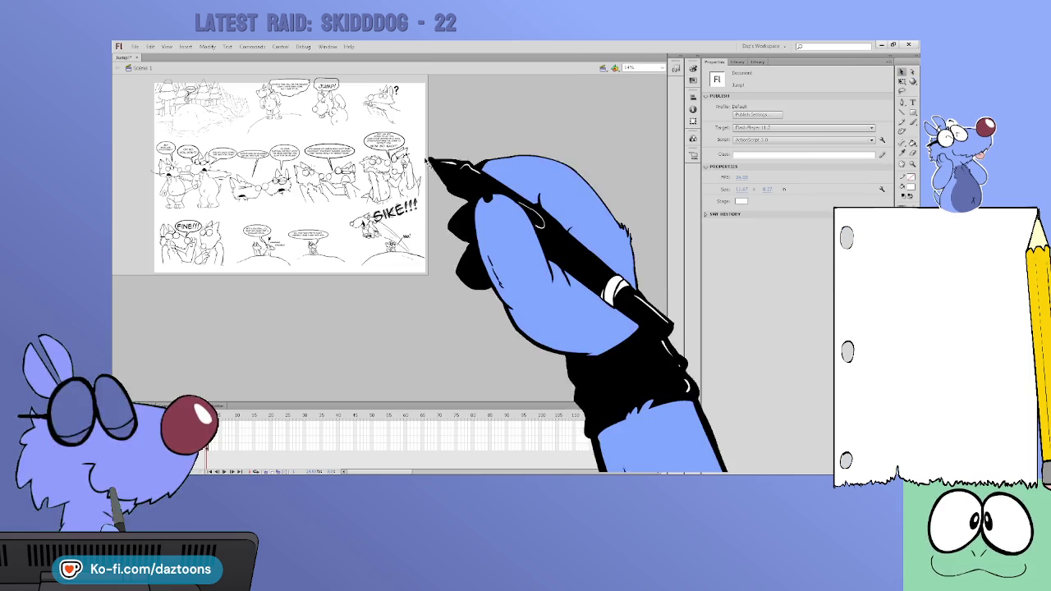
click(423, 155)
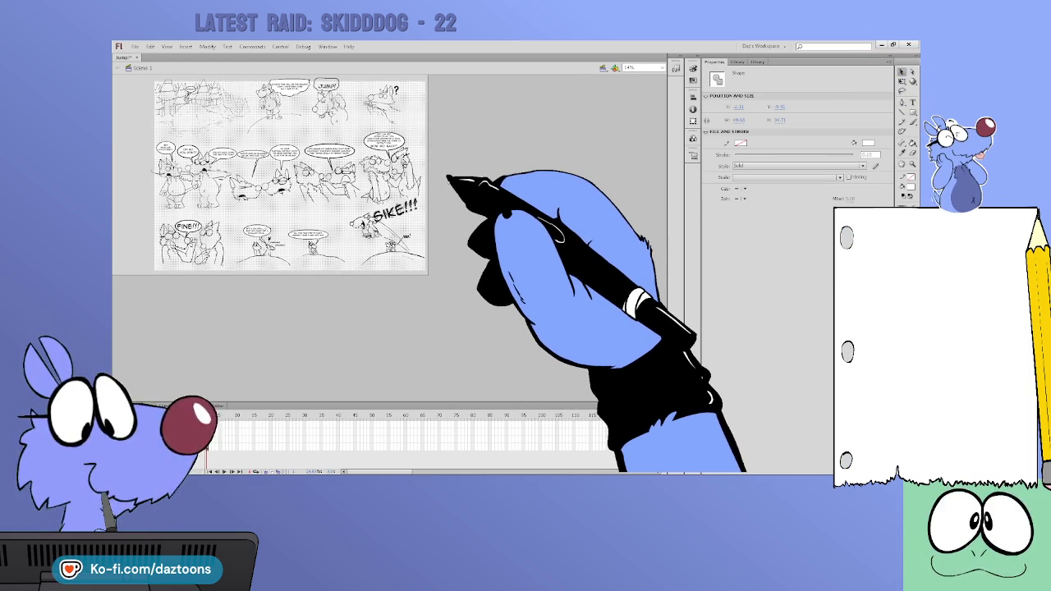
click(217, 424)
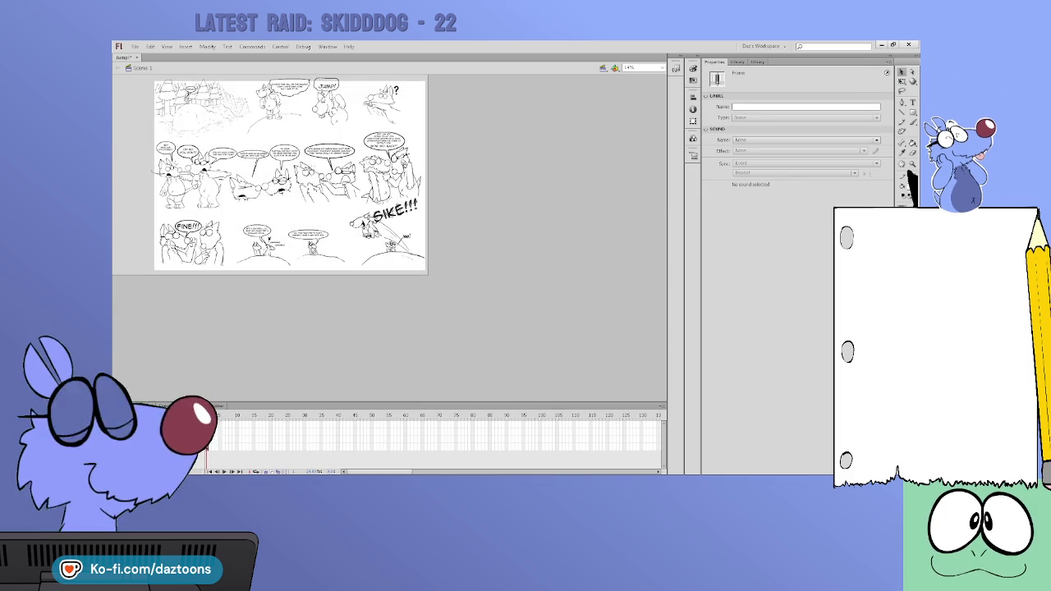
click(481, 127)
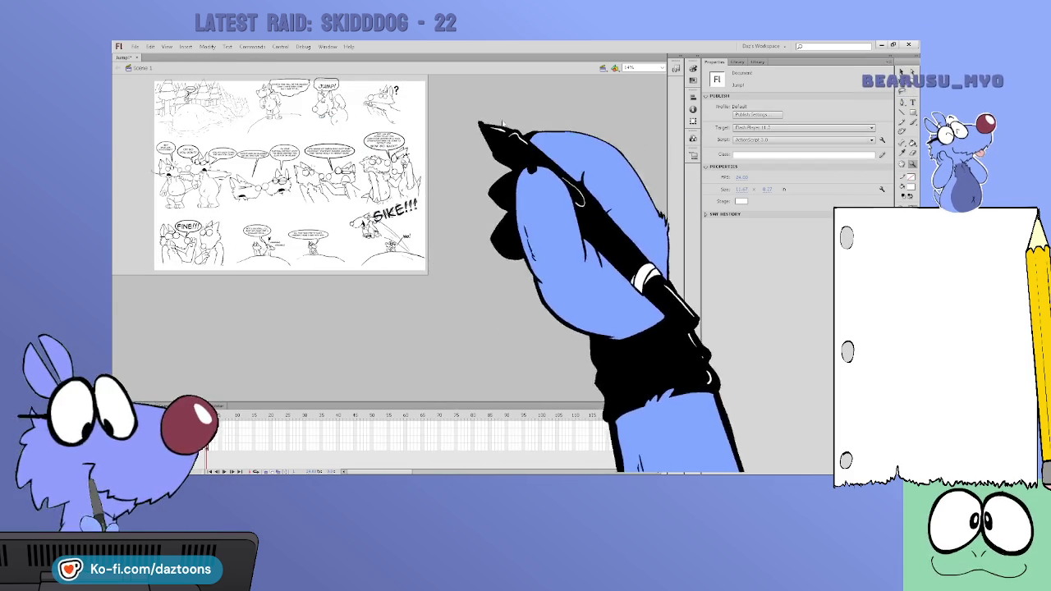
key(ctrl+equal)
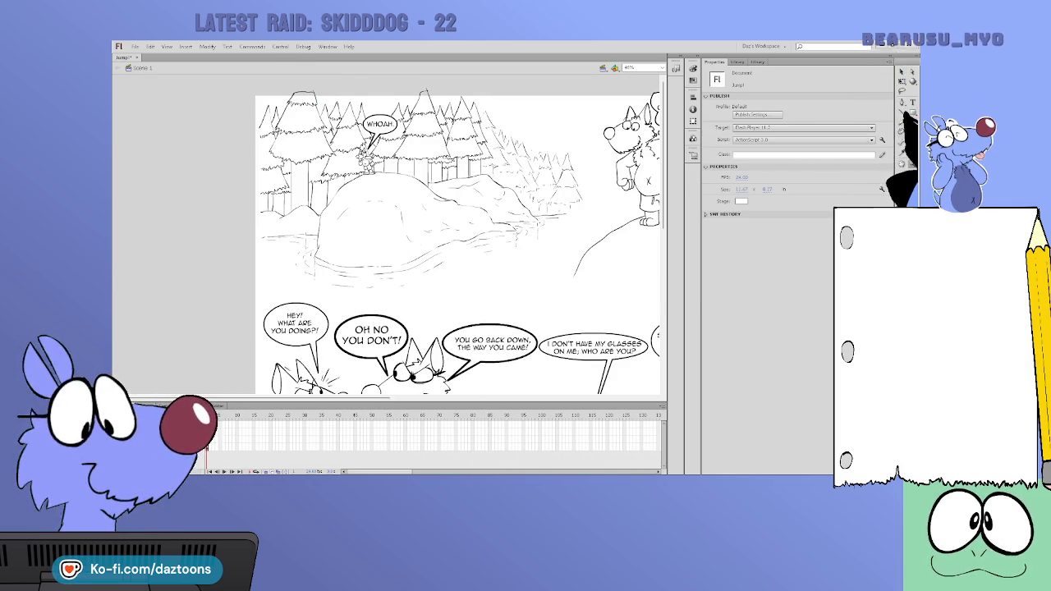
click(220, 443)
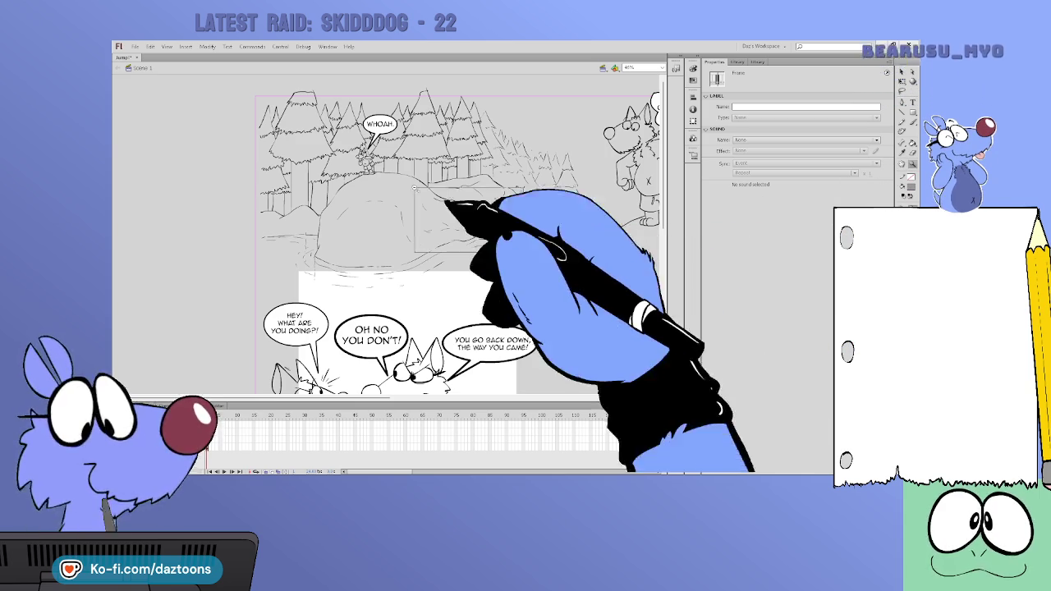
click(389, 186)
key(b)
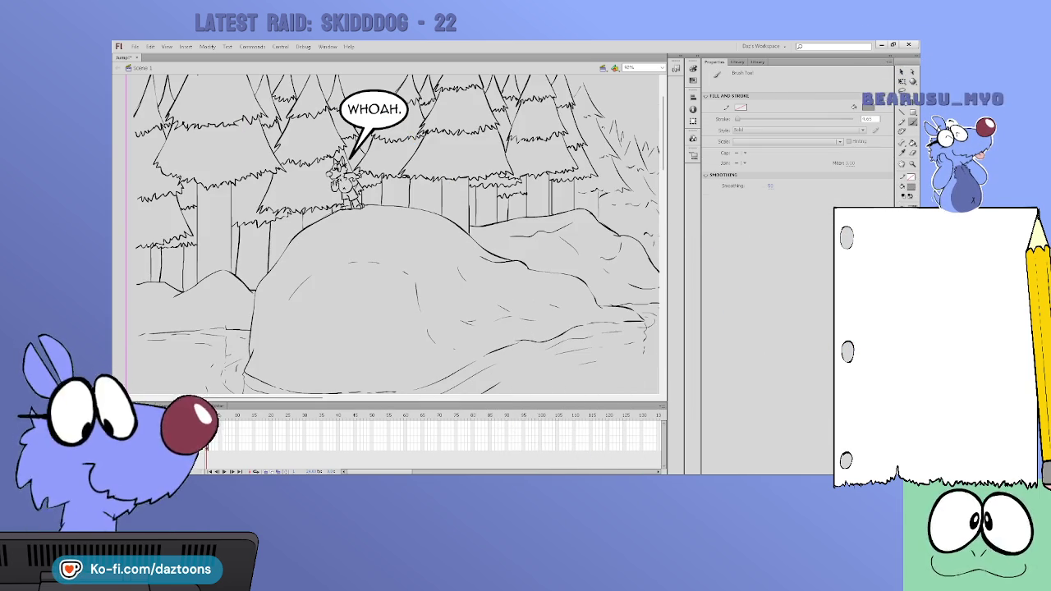
Select all and brush a grey line closing the small left rock's outline
click(211, 420)
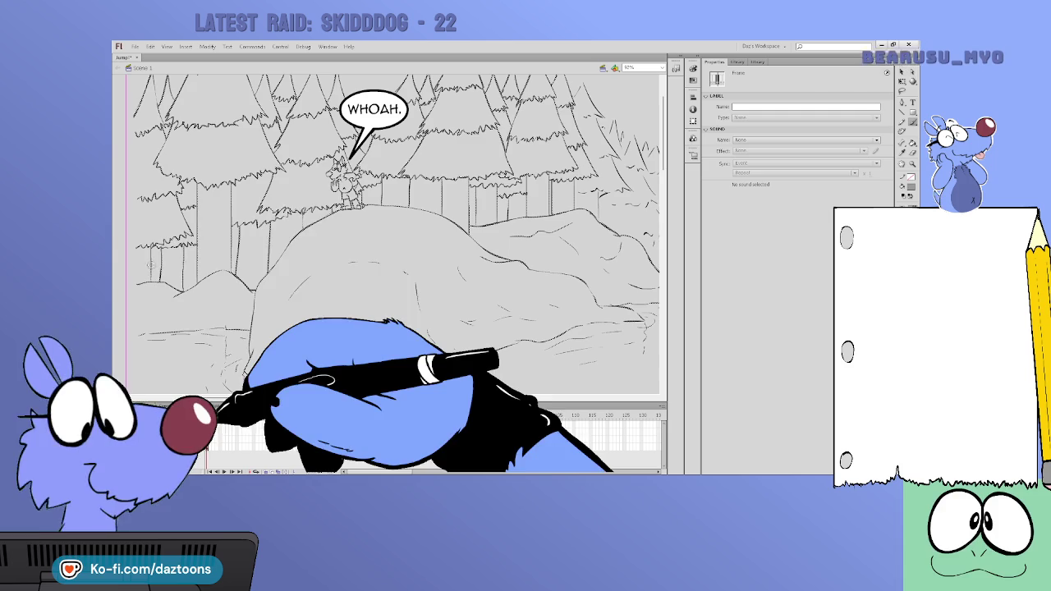
key(ctrl+a)
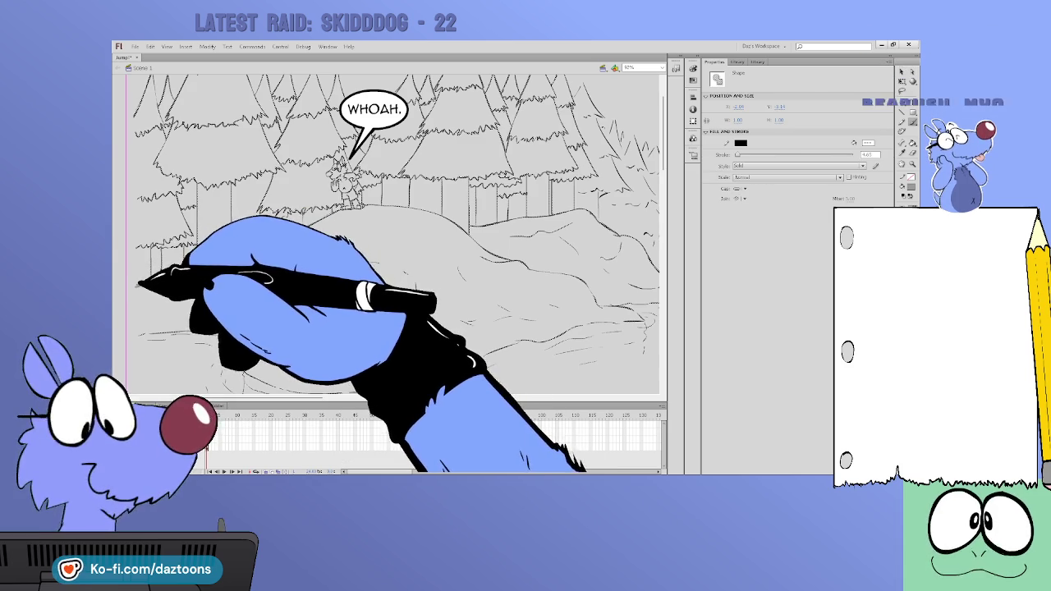
mouse_move(139, 283)
mouse_down()
mouse_move(156, 331)
mouse_move(261, 322)
mouse_up()
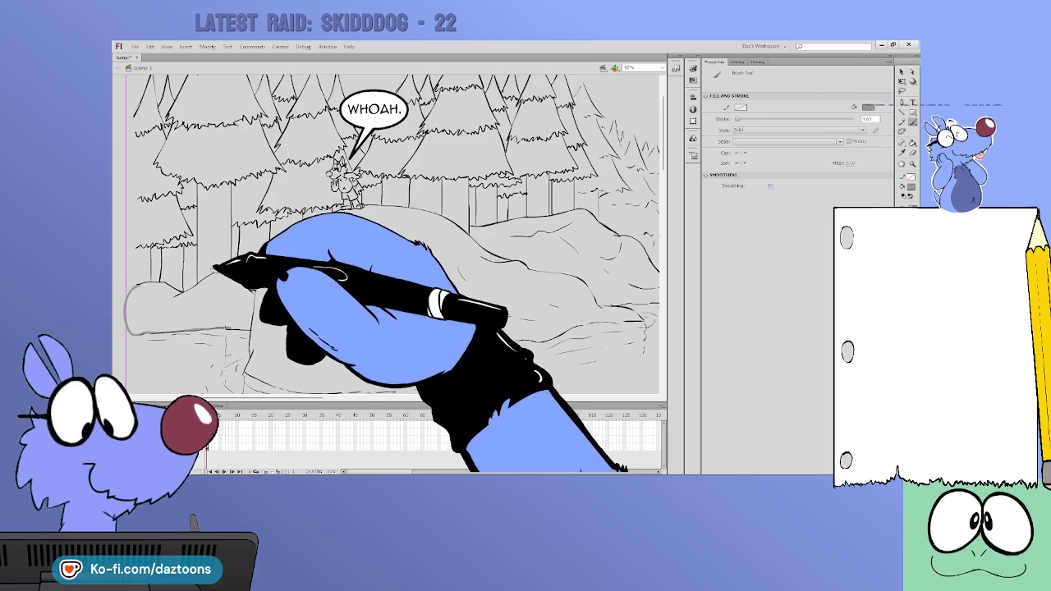
Pan down to the river and fill the hill left of it grey
drag(661, 156, 663, 169)
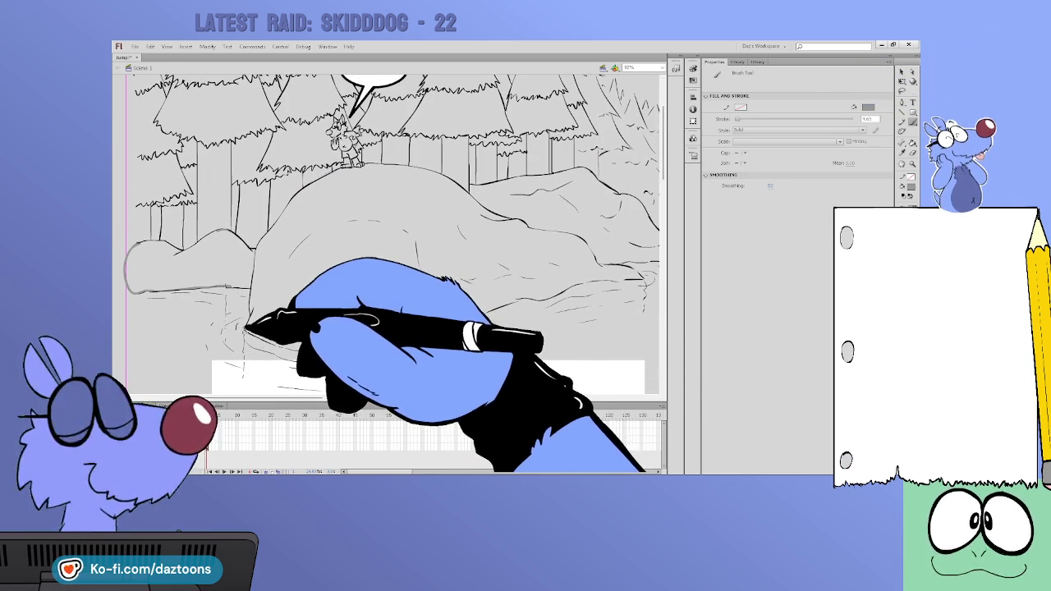
scroll(263, 337, right, 5)
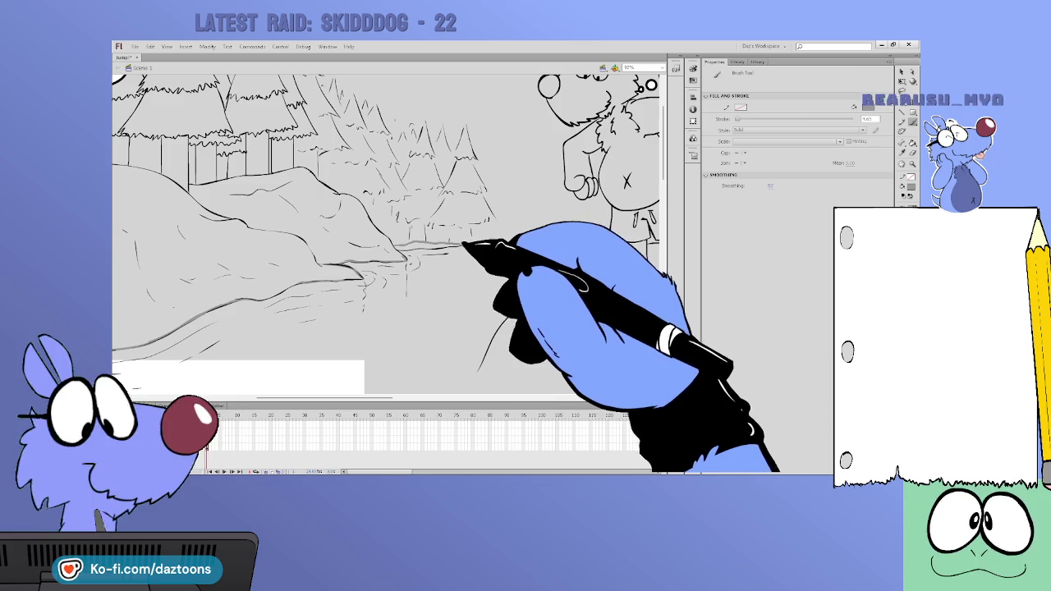
click(910, 144)
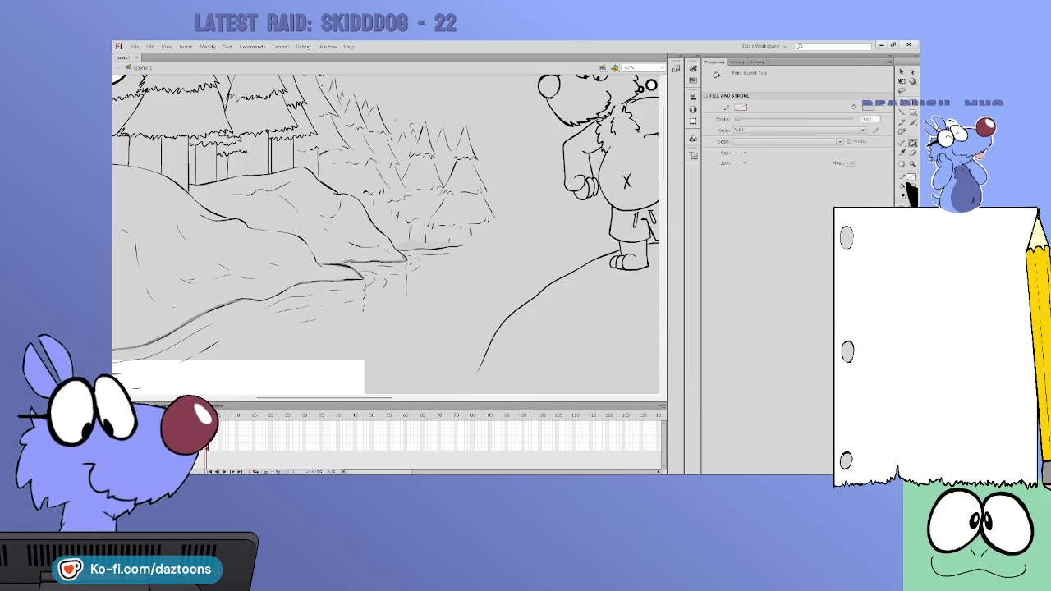
click(359, 240)
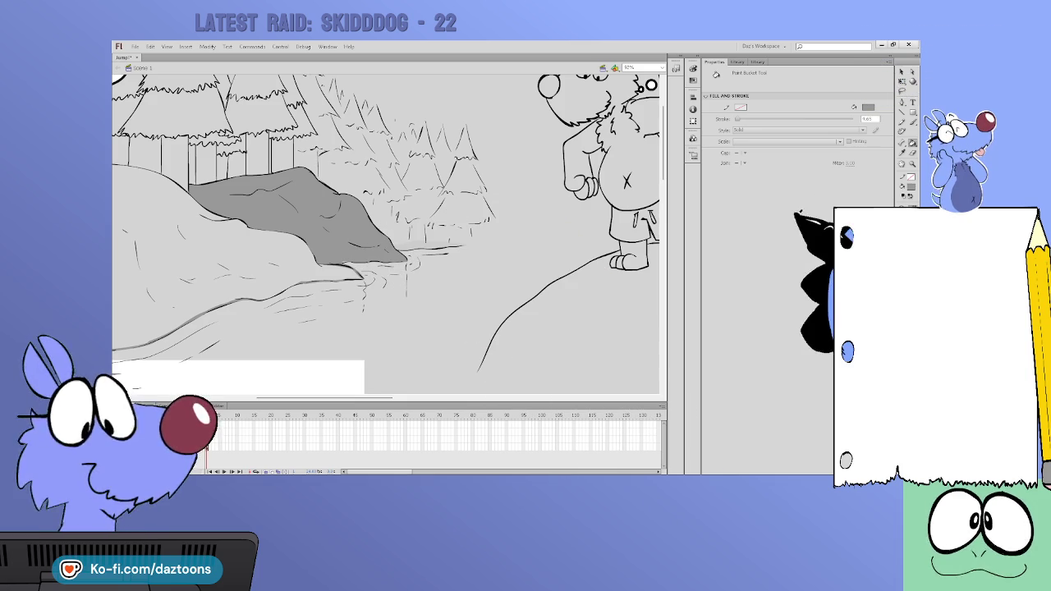
Fill the big boulder dark grey, the small left rock grey, and one left trunk brown
drag(387, 398, 353, 386)
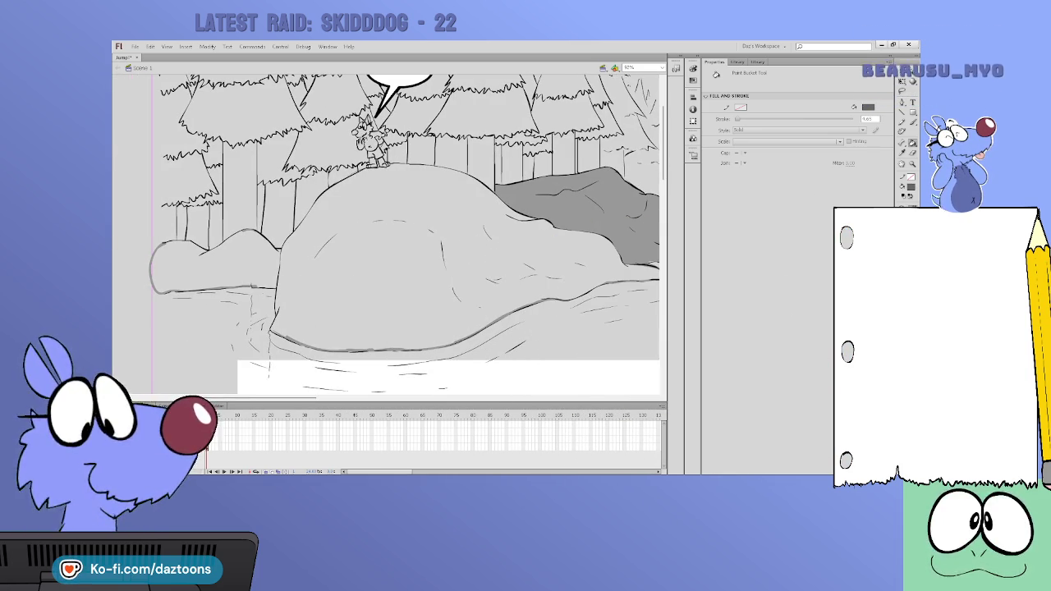
click(586, 258)
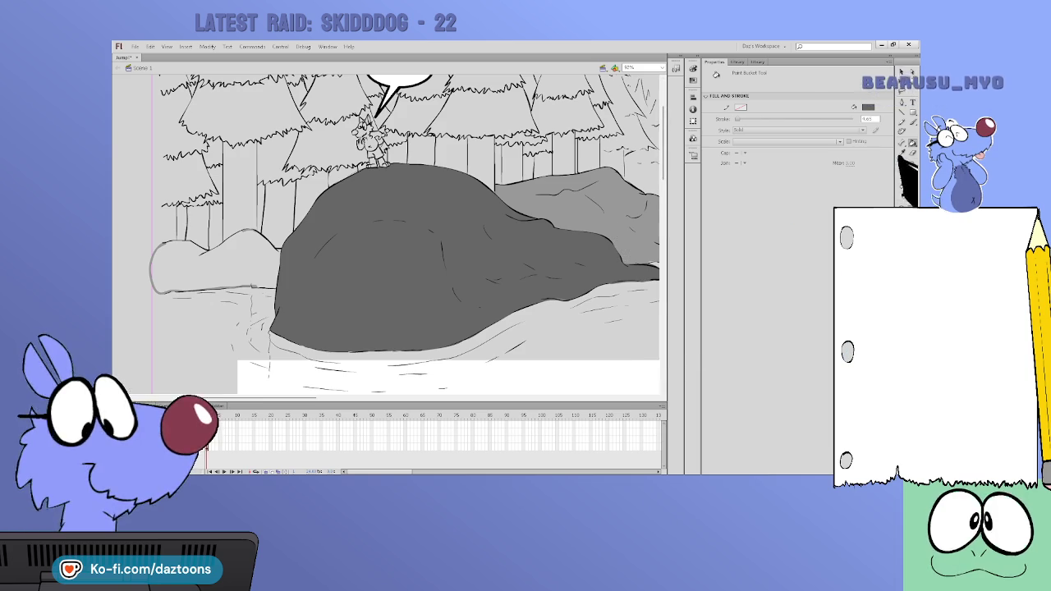
click(265, 255)
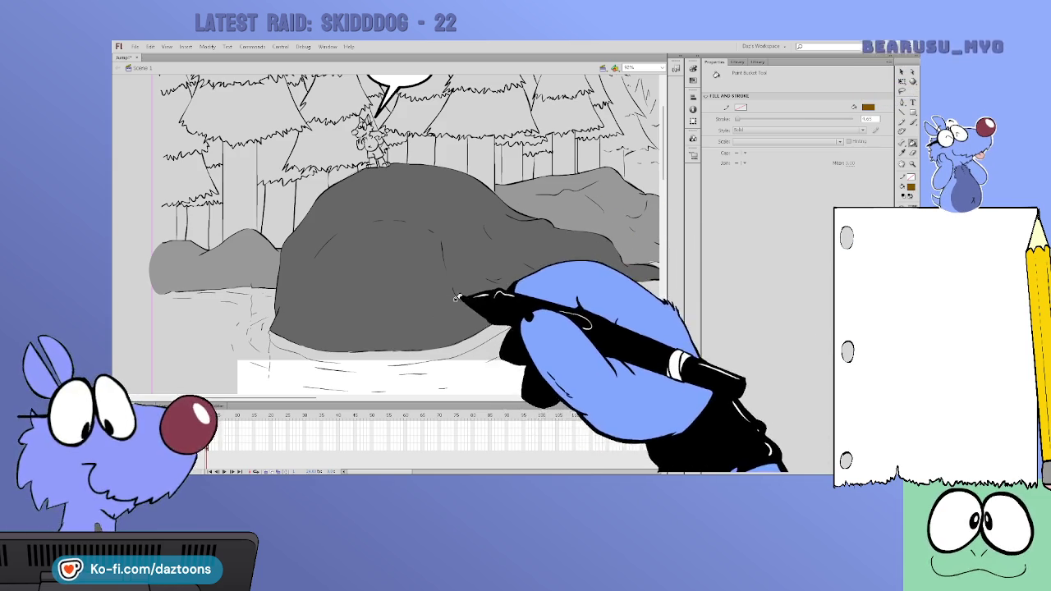
click(238, 189)
Fill trunks across the treeline brown, redoing one misplaced fill
click(330, 174)
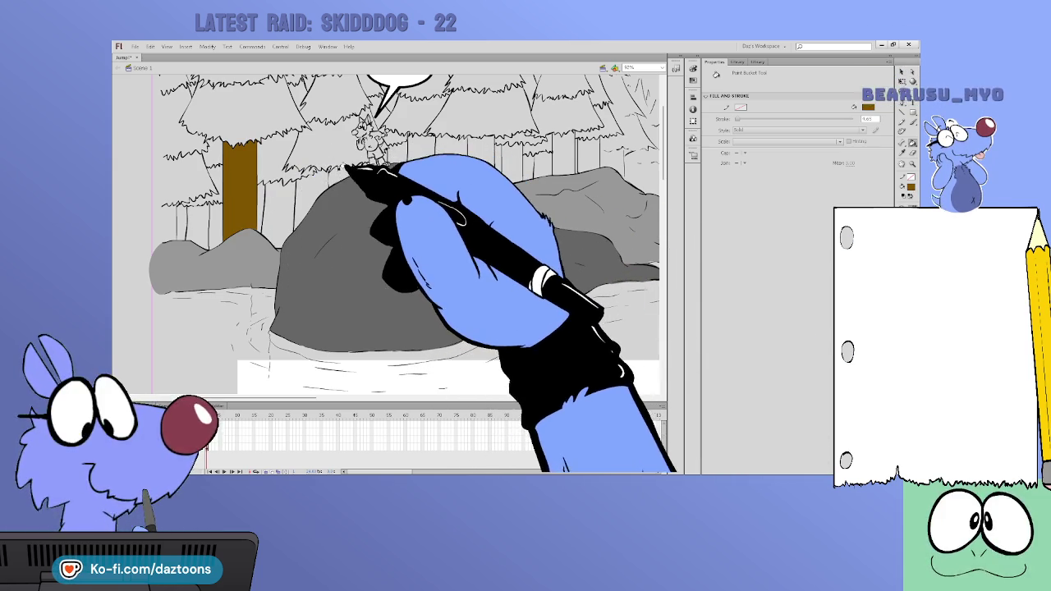
click(476, 156)
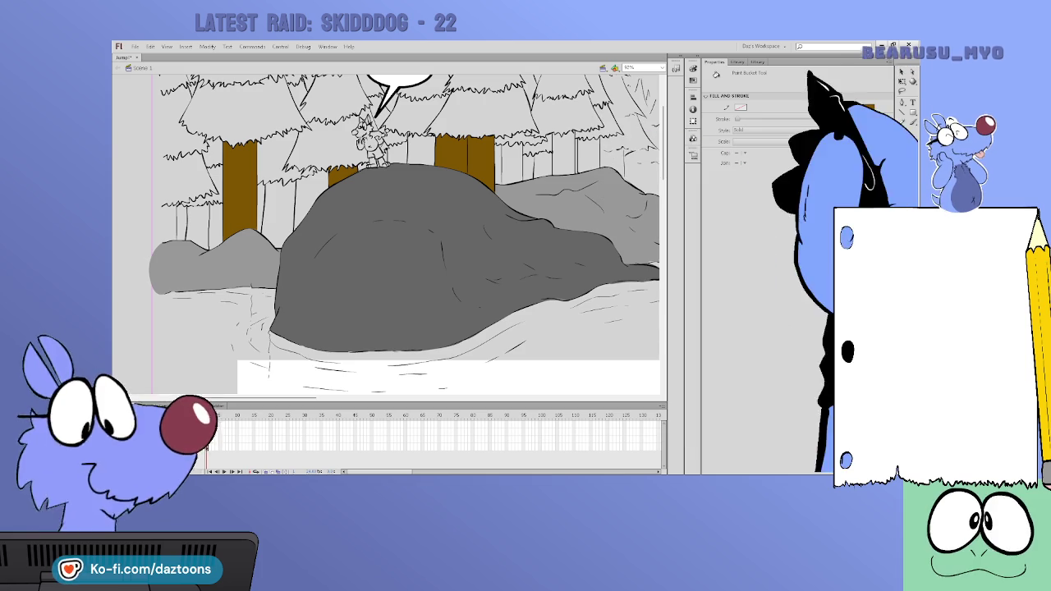
key(ctrl+z)
click(481, 156)
click(563, 158)
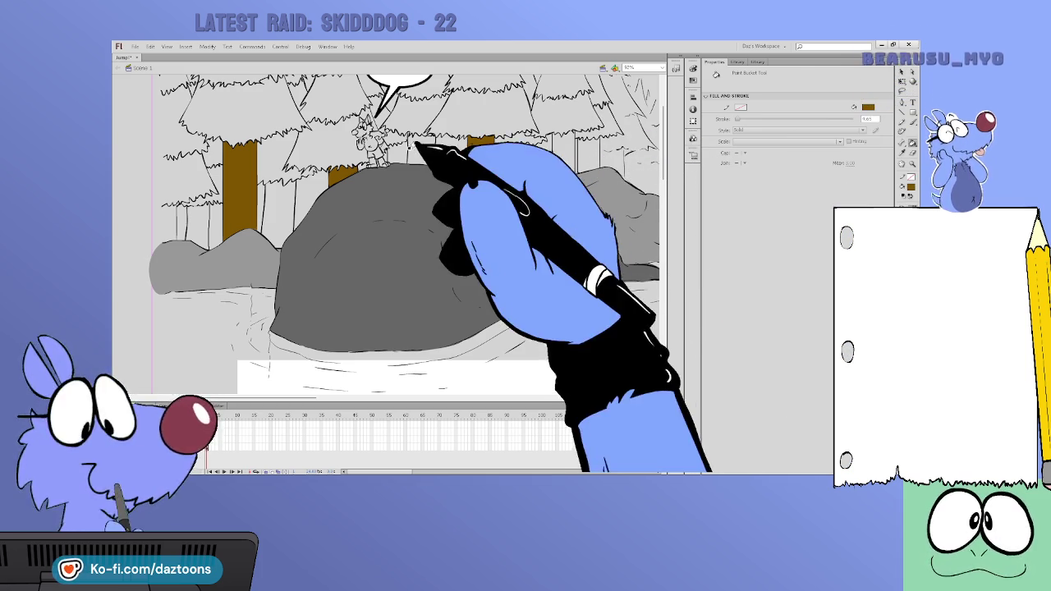
click(411, 138)
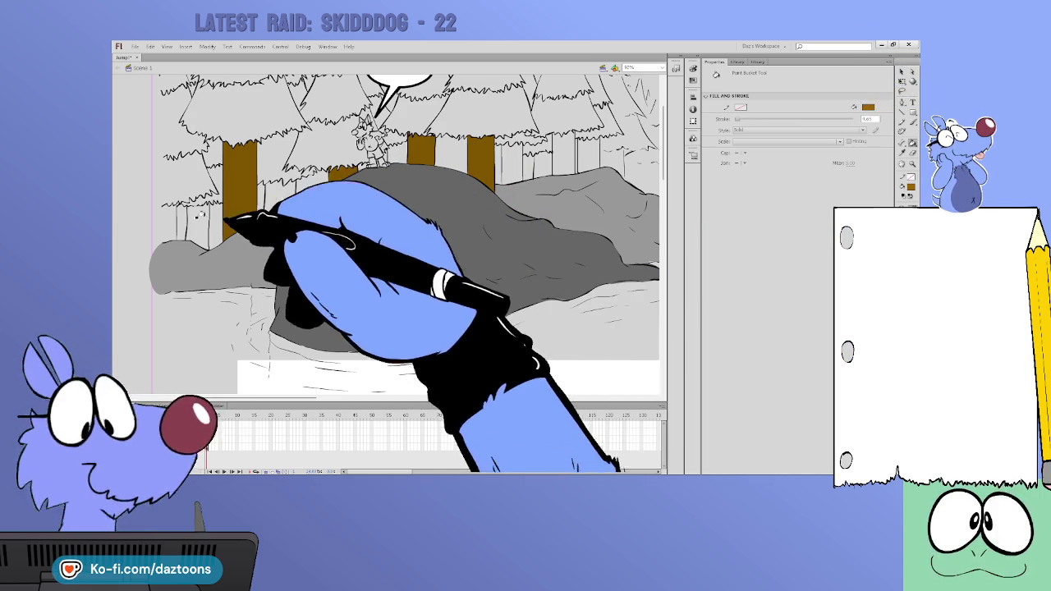
click(199, 222)
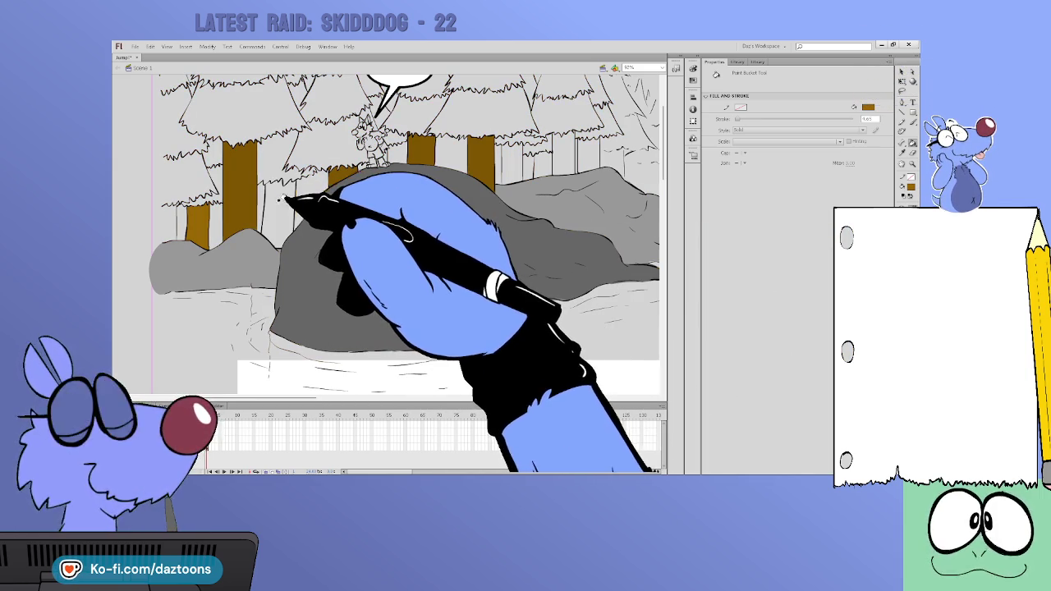
Fill the small left trunks and the trunk beside the boulder brown
key(k)
click(279, 207)
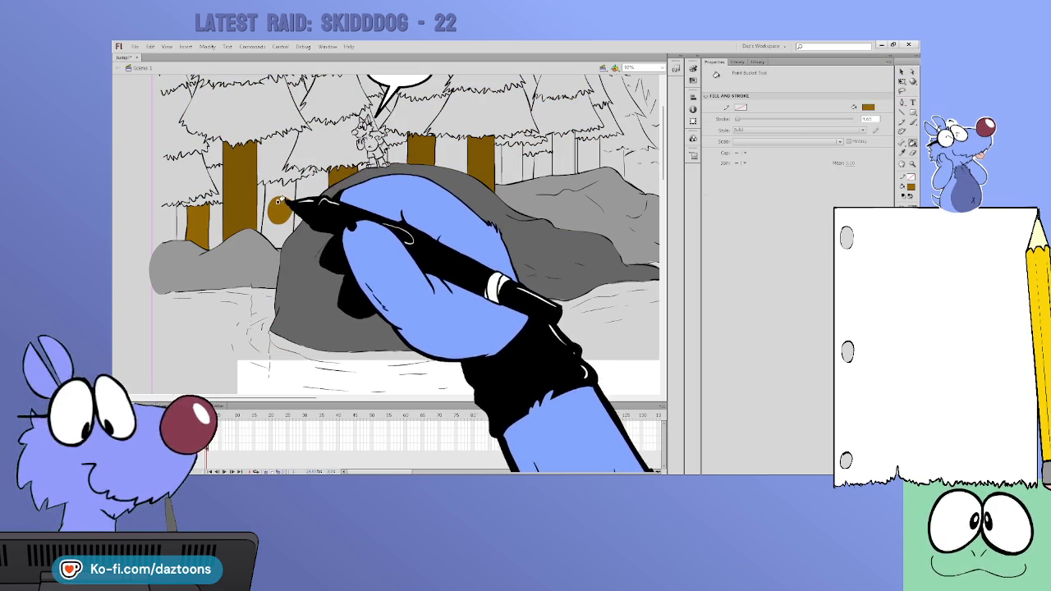
key(k)
click(279, 212)
key(b)
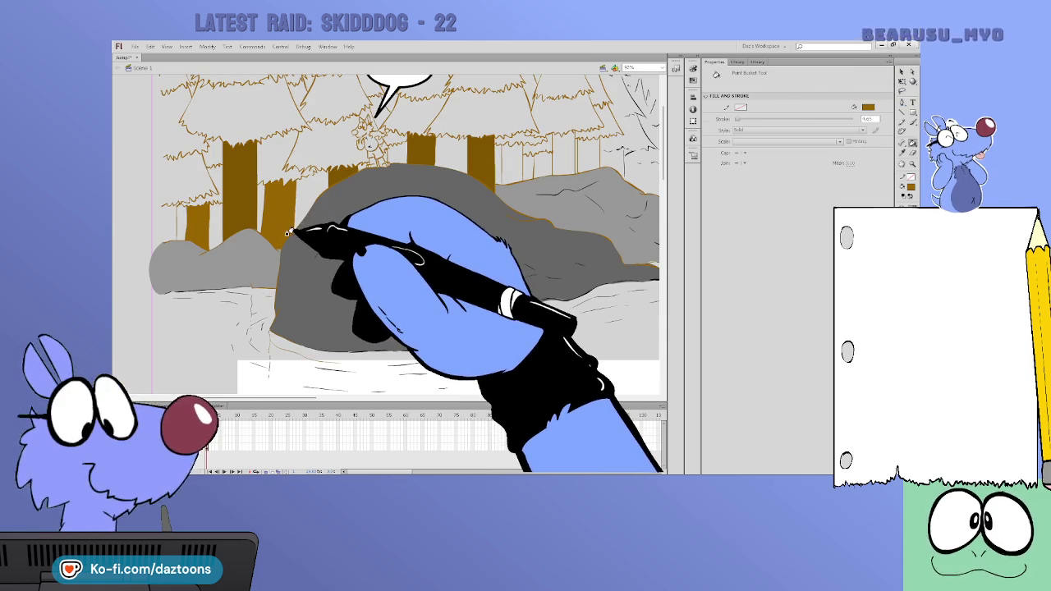
key(k)
click(267, 228)
key(b)
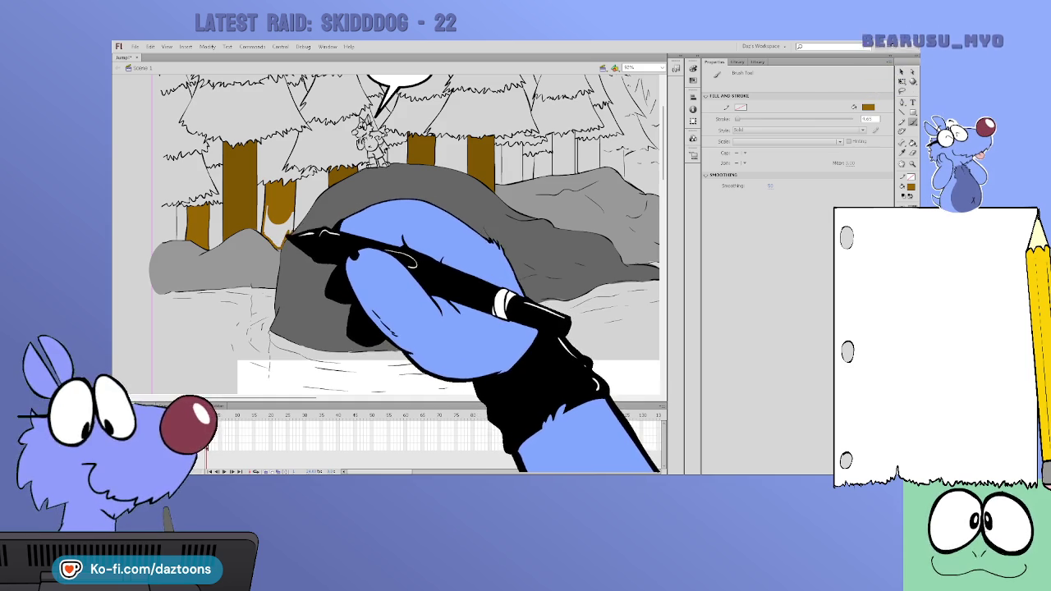
key(k)
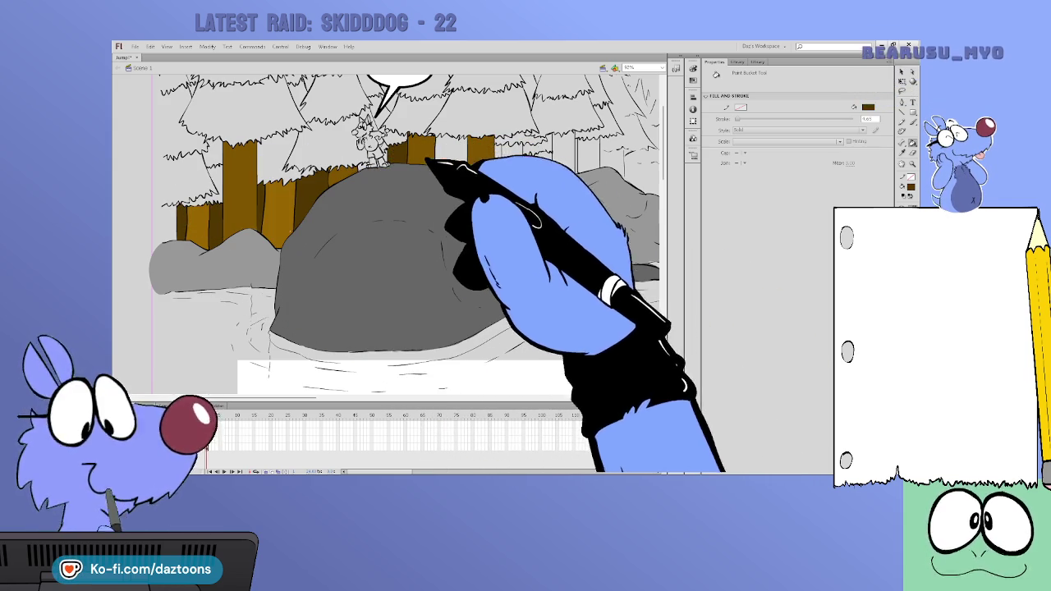
Fill the trunks right of the rock with dark brown and orange
click(451, 150)
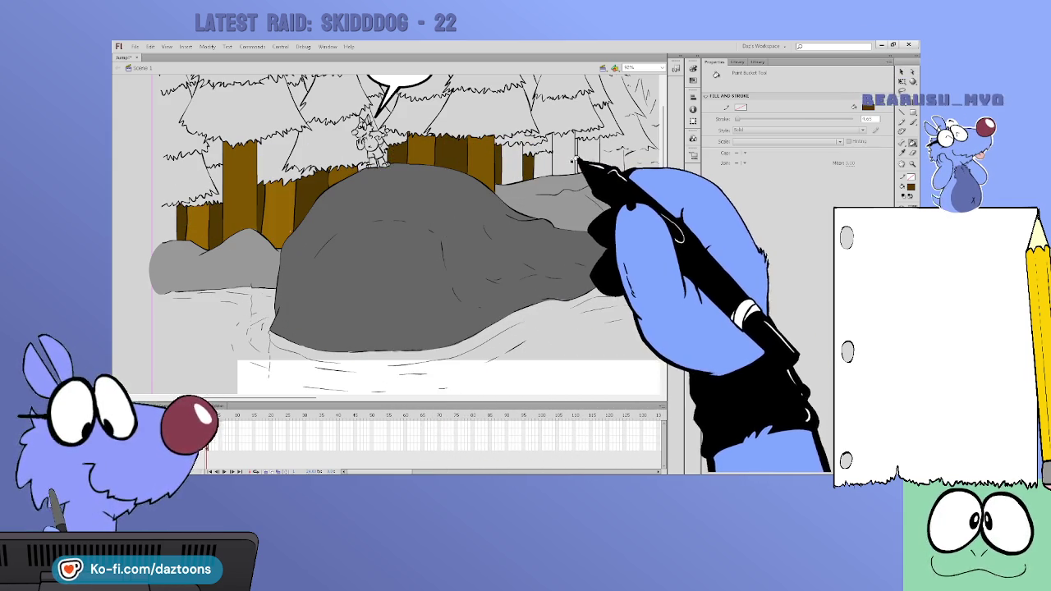
drag(318, 398, 361, 398)
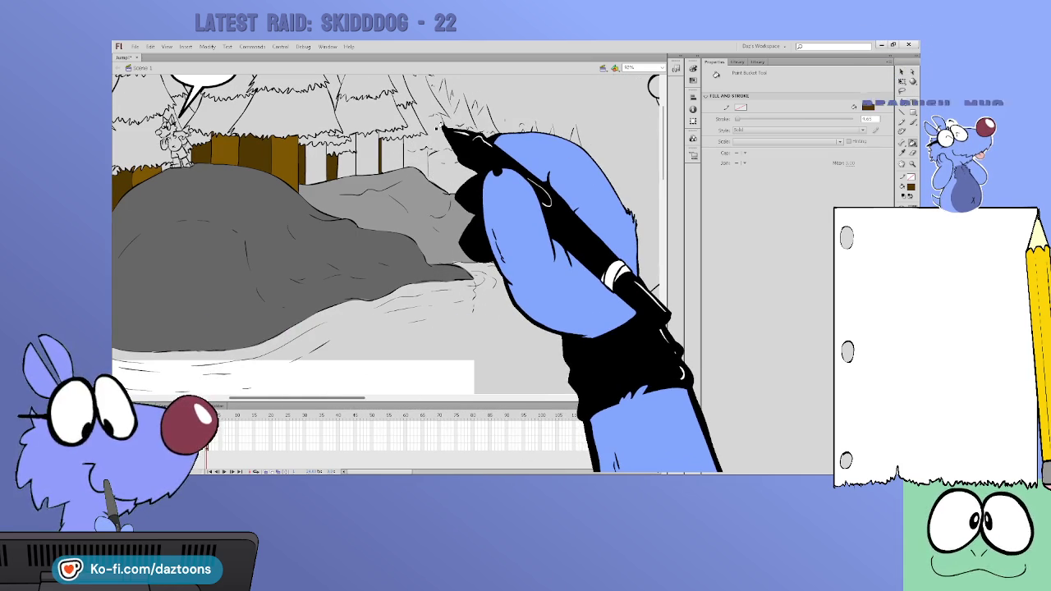
drag(296, 399, 242, 398)
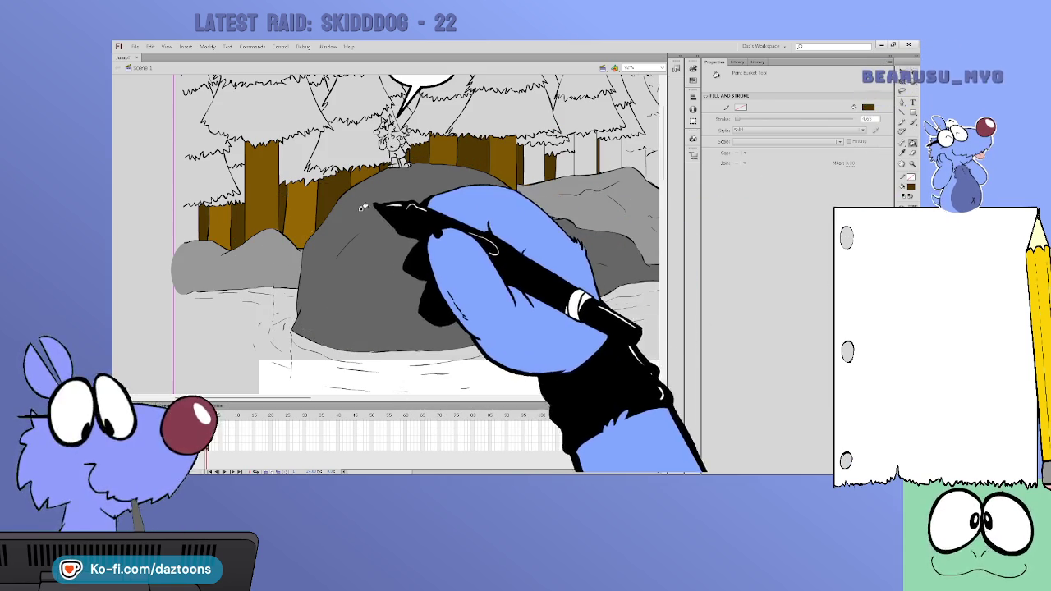
key(v)
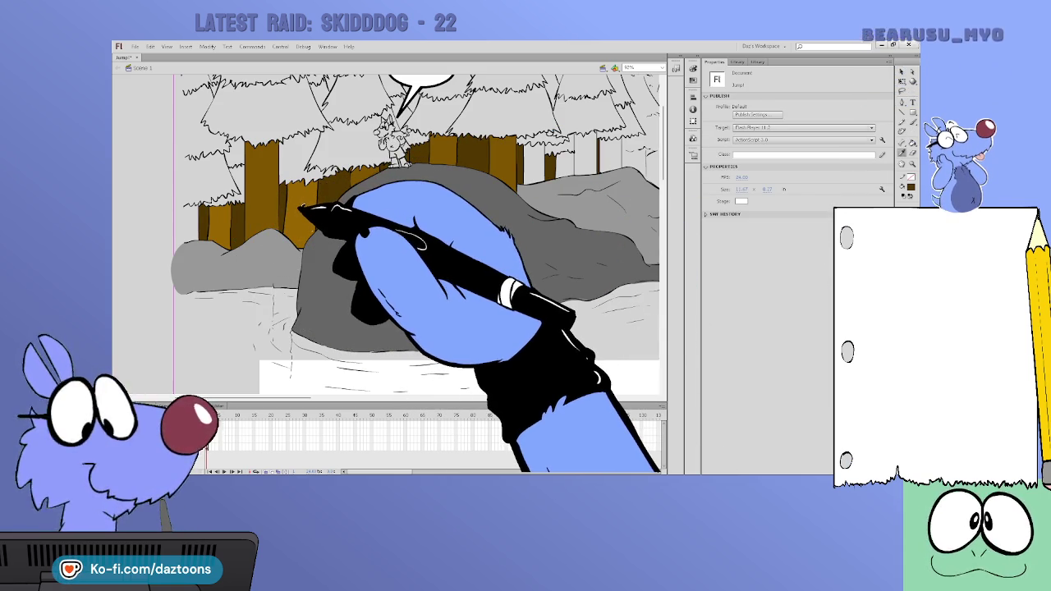
key(k)
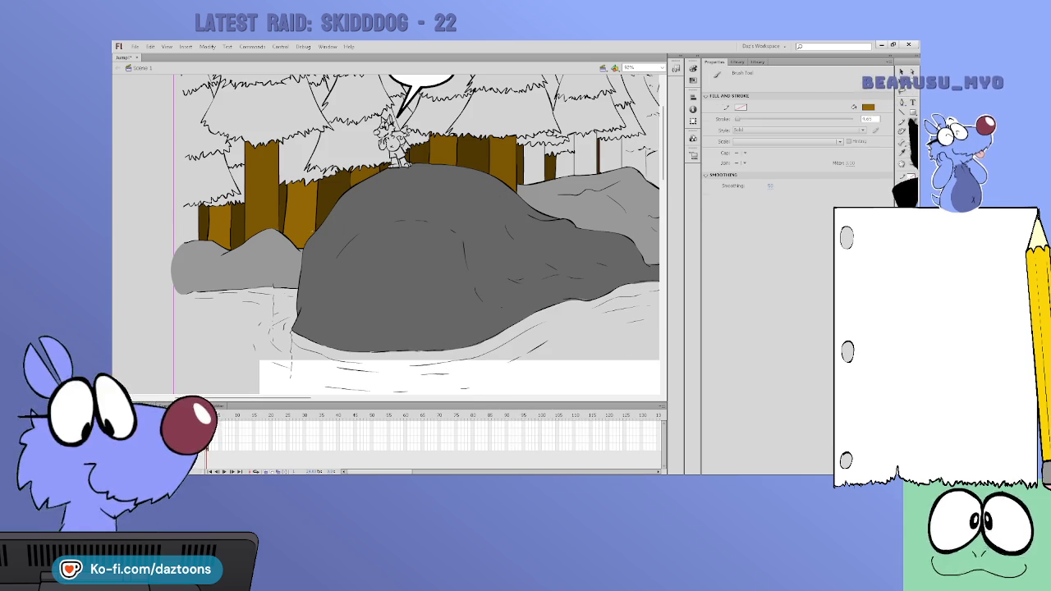
drag(184, 206, 185, 240)
key(k)
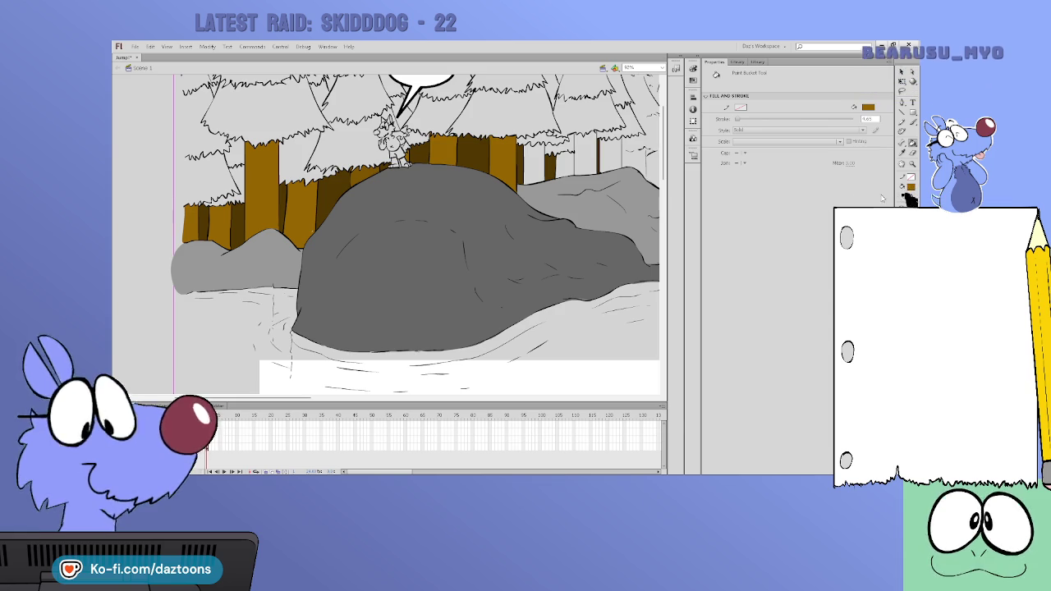
click(533, 164)
click(587, 160)
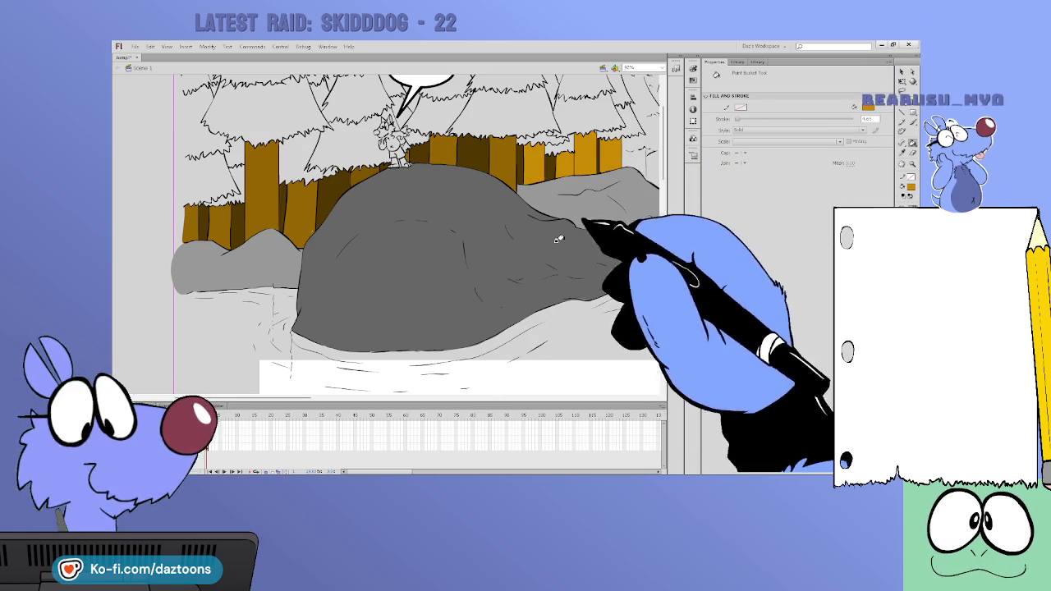
drag(238, 398, 297, 397)
Brush orange outlines for the distant trunks along the rock top and fill them orange
click(911, 121)
mouse_move(441, 152)
mouse_down()
mouse_move(454, 151)
mouse_move(458, 170)
mouse_up()
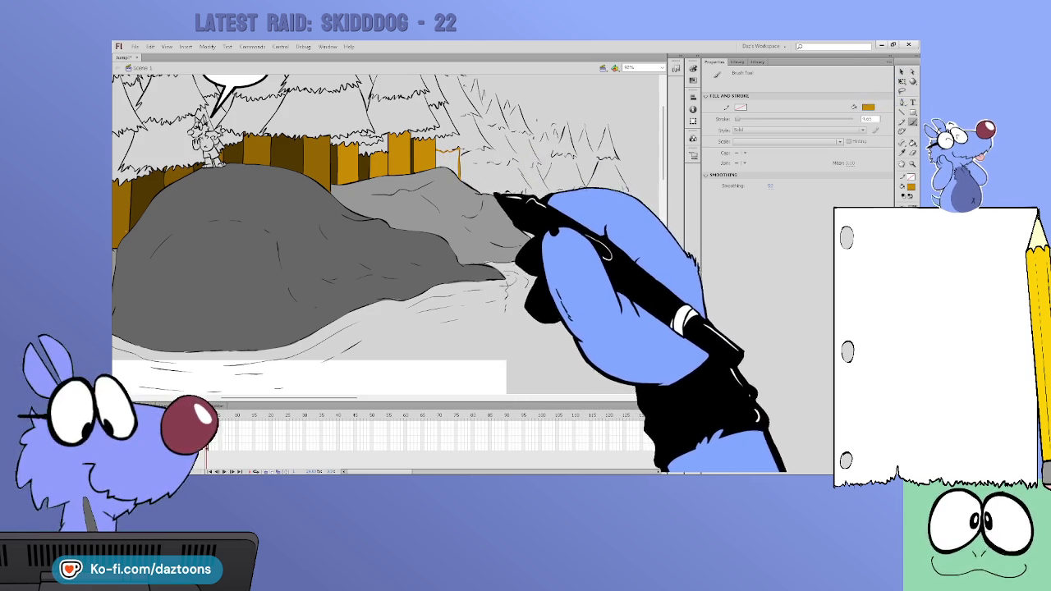
drag(495, 195, 526, 200)
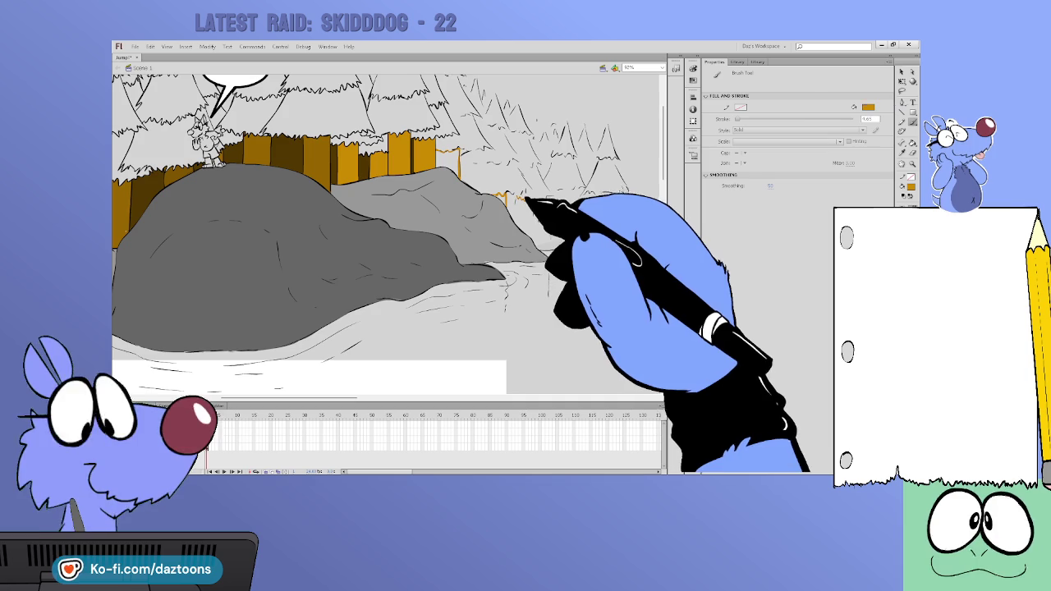
mouse_move(517, 201)
mouse_down()
mouse_move(516, 235)
mouse_move(531, 238)
mouse_up()
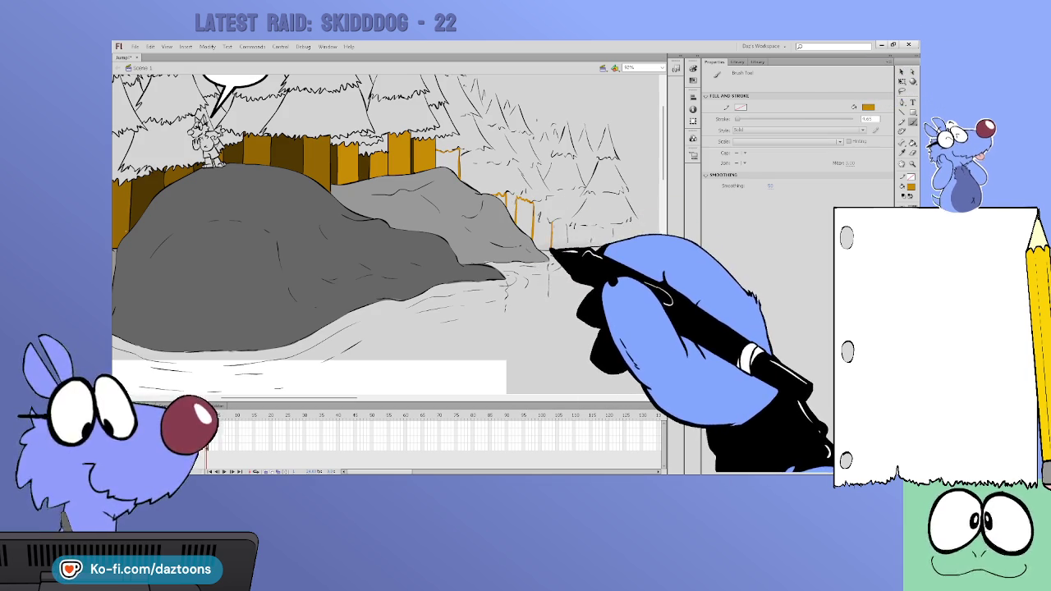
drag(550, 242, 554, 221)
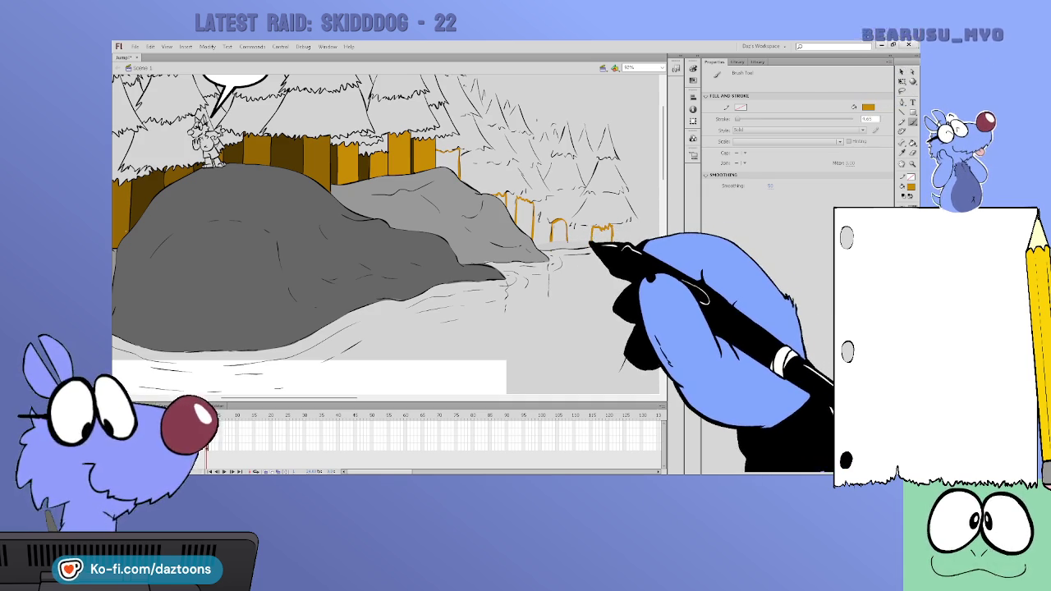
key(k)
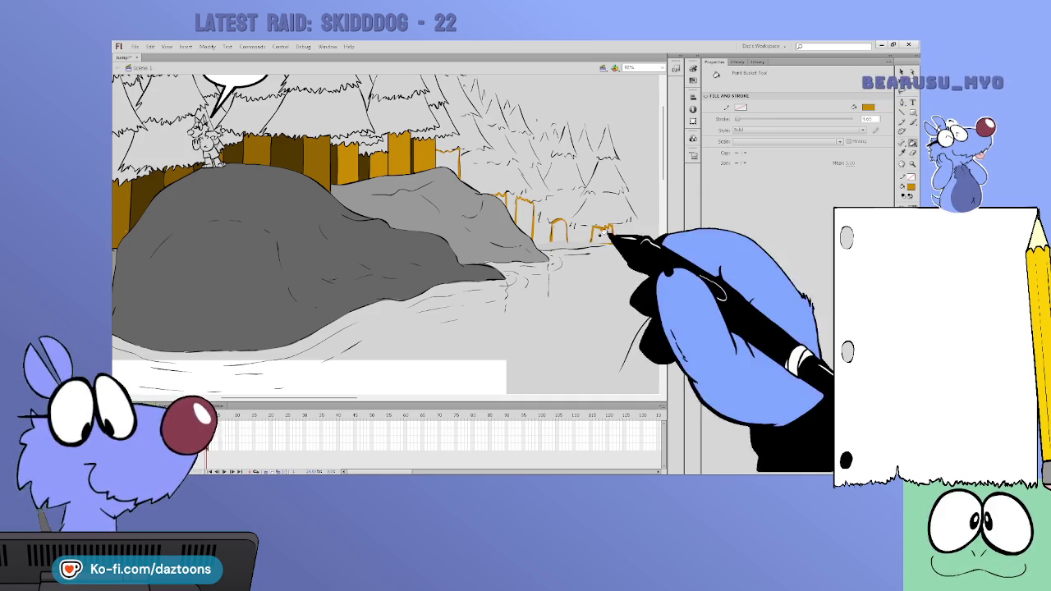
click(497, 198)
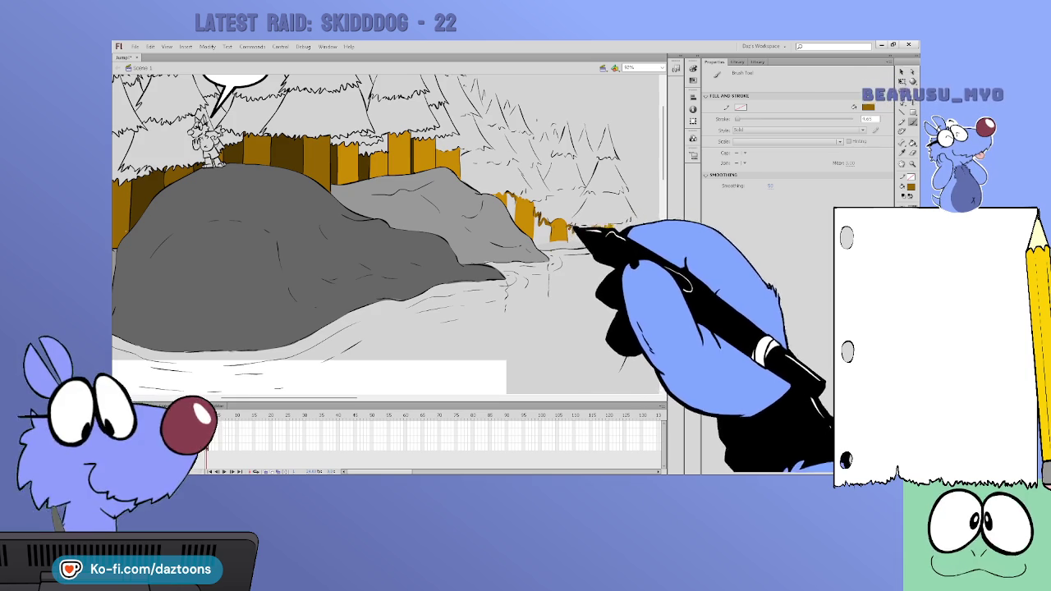
drag(583, 228, 614, 234)
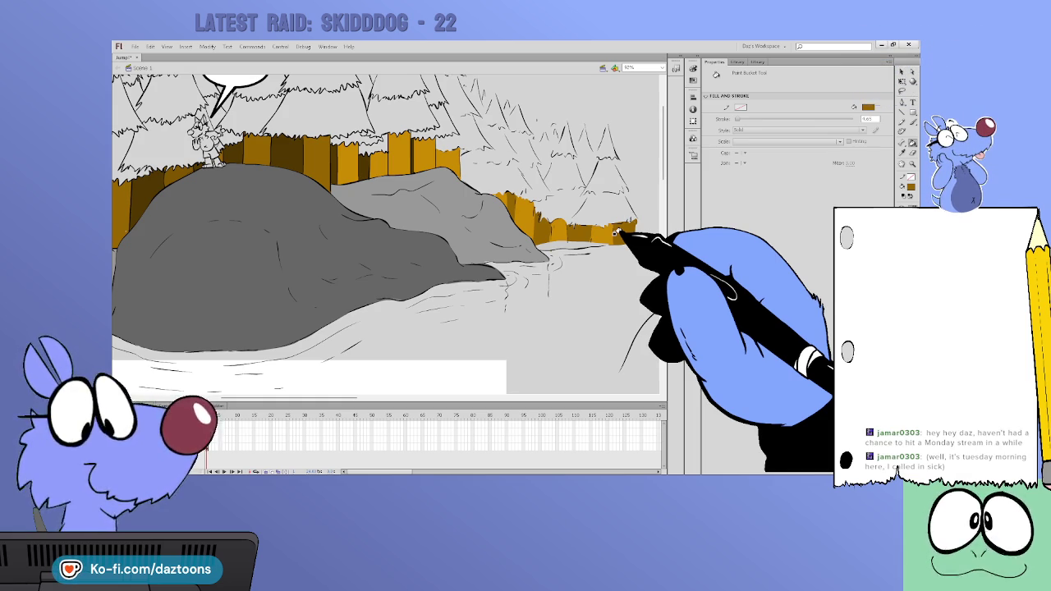
Fill the large left pine and the two right pines with green foliage
scroll(621, 236, left, 5)
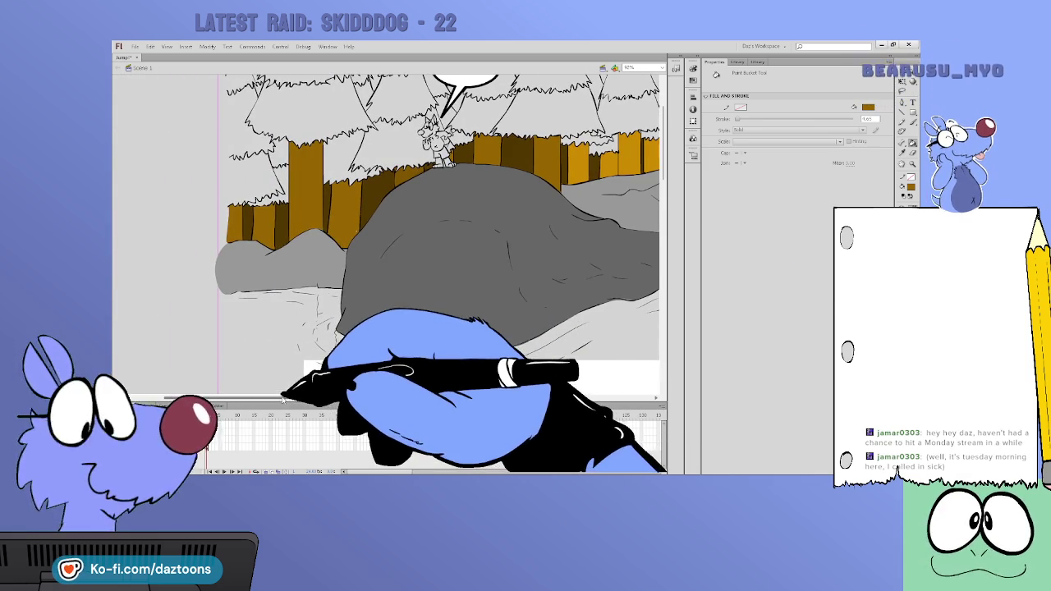
scroll(661, 222, up, 3)
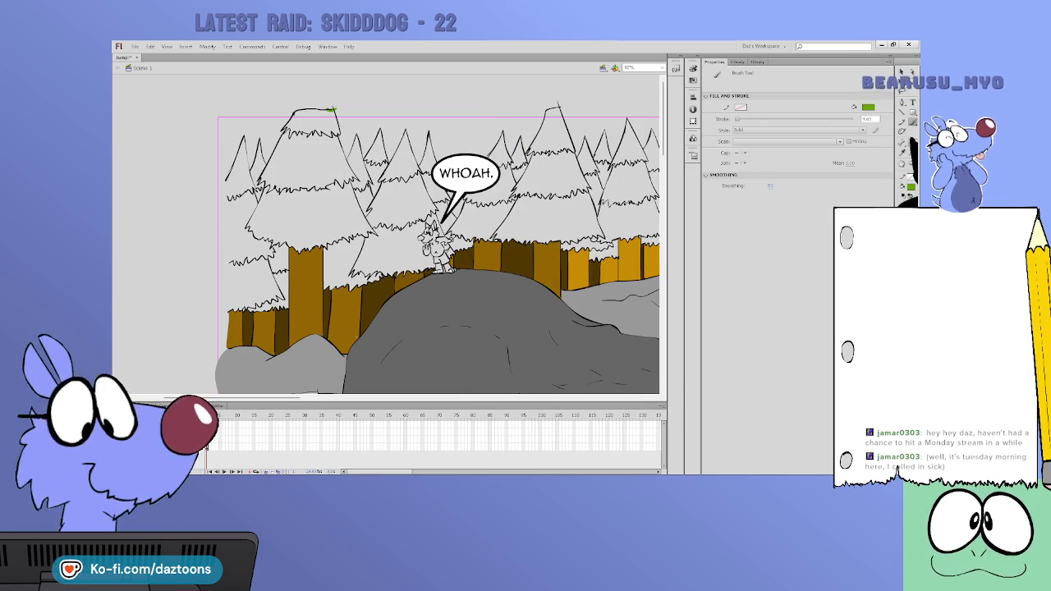
click(310, 164)
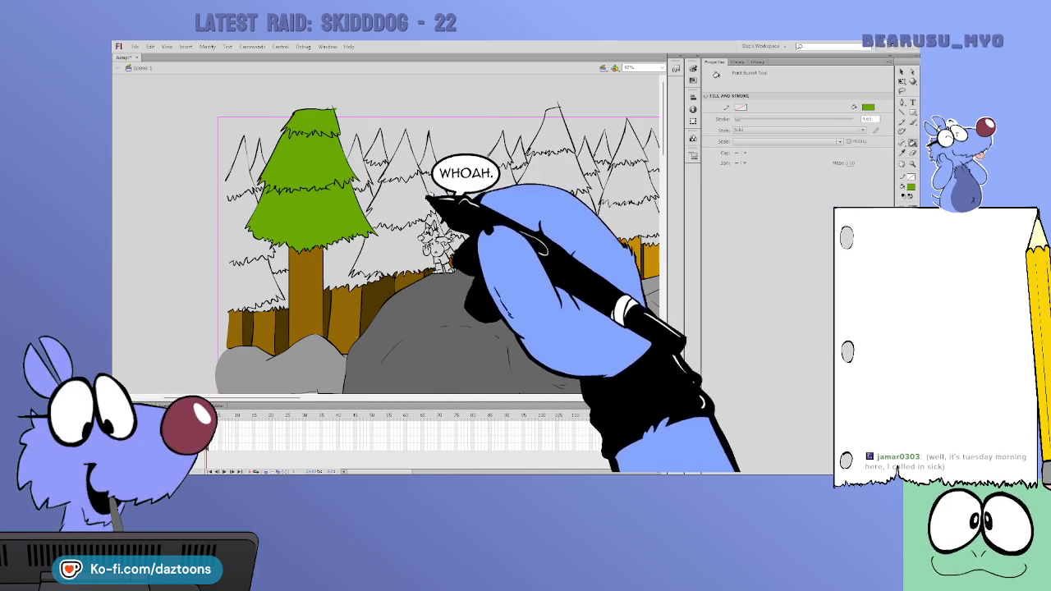
click(558, 189)
click(628, 193)
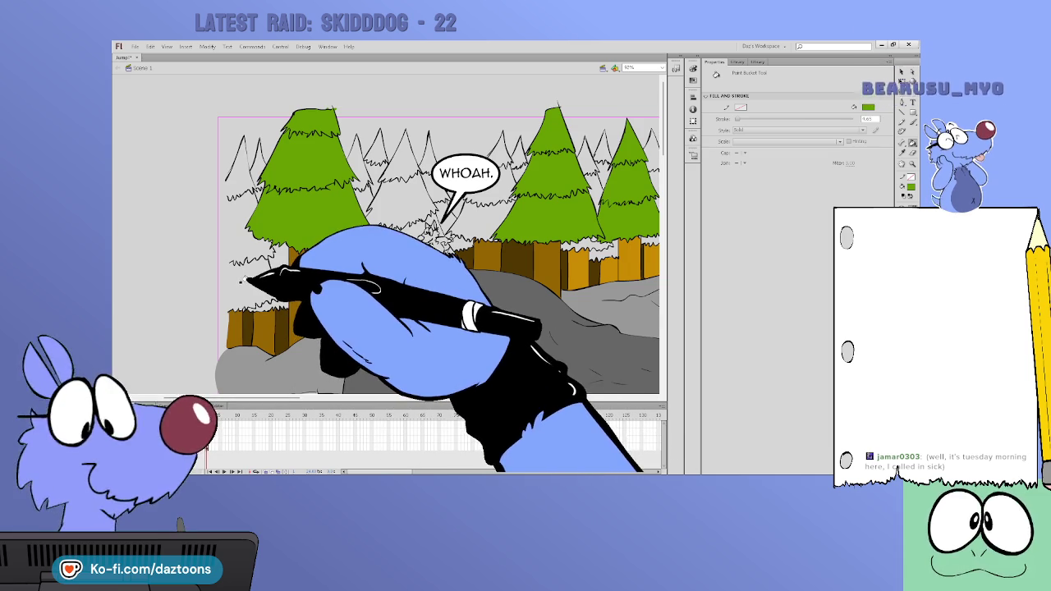
Brush a green line closing the left-edge tree, then fill the left-edge trees green
click(911, 121)
drag(228, 312, 229, 174)
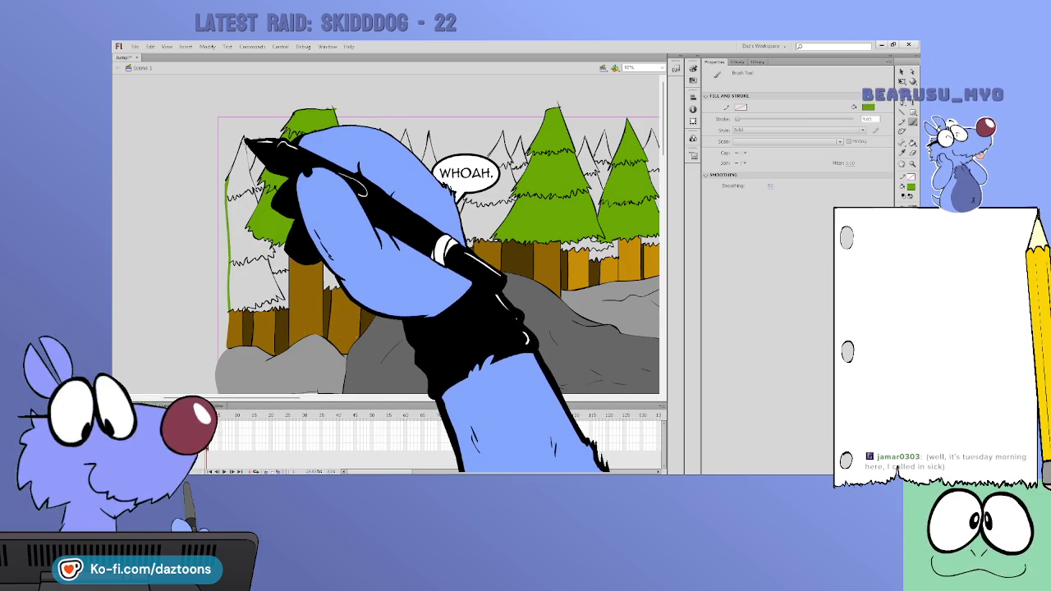
click(911, 142)
click(272, 235)
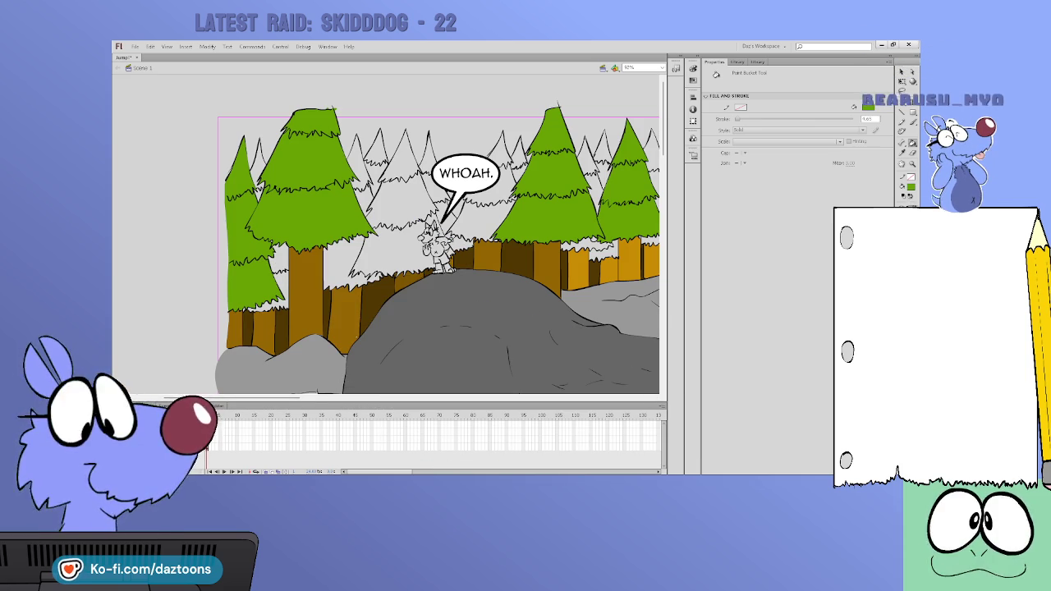
click(261, 169)
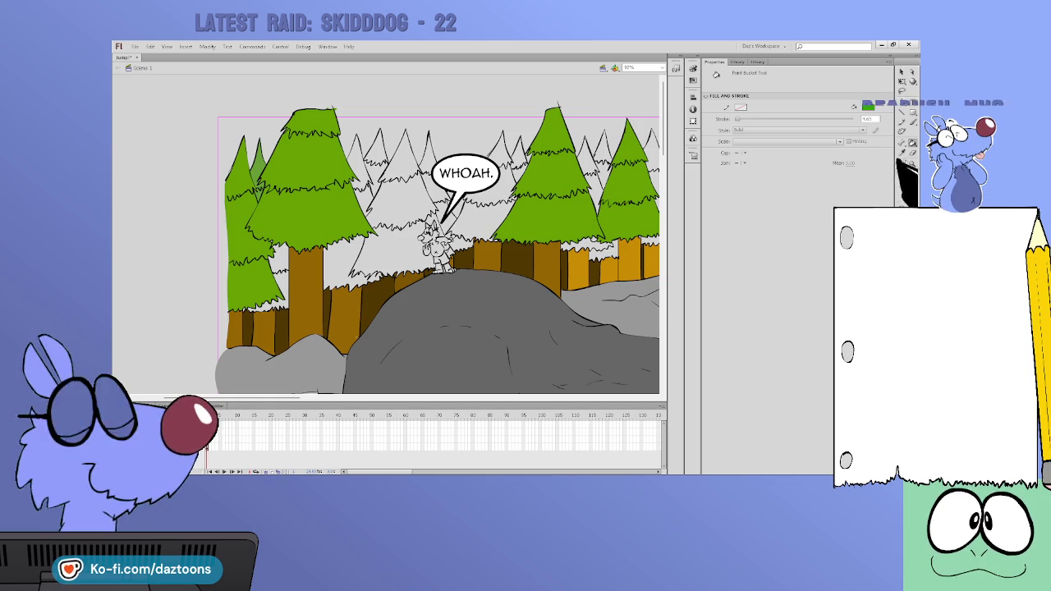
Fill the remaining left-edge shapes and the trees behind the big left pine green
click(258, 169)
click(279, 258)
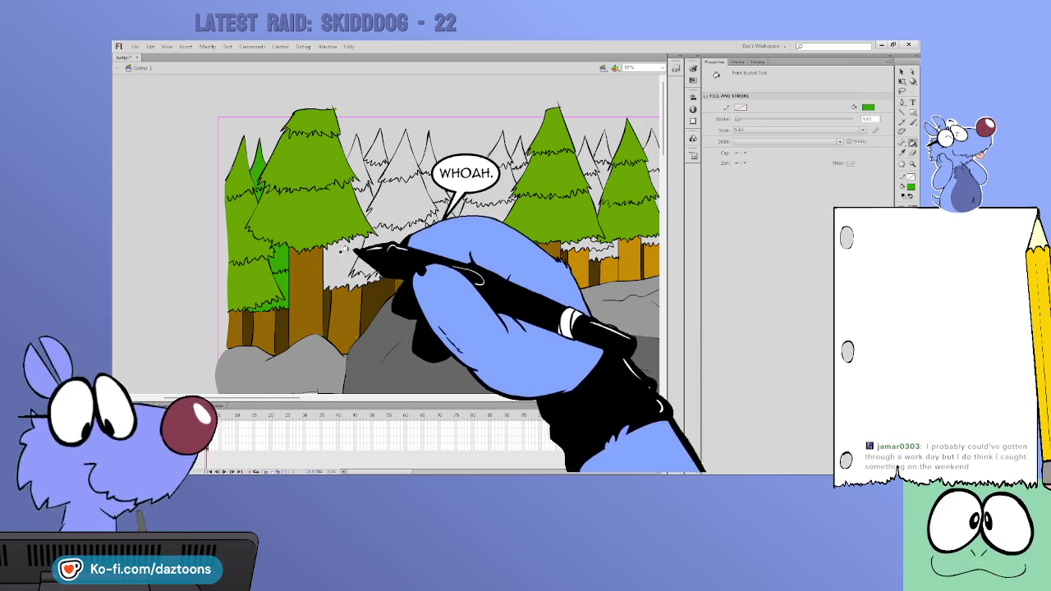
click(367, 197)
click(404, 164)
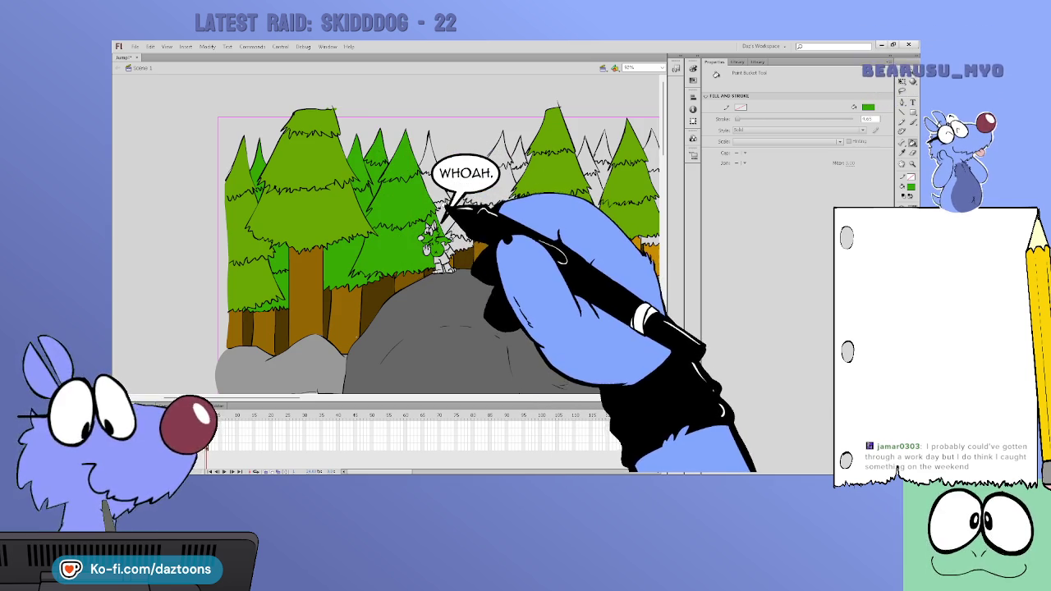
Undo the fill that spilled onto the character and refill the background trees green
key(ctrl+z)
key(b)
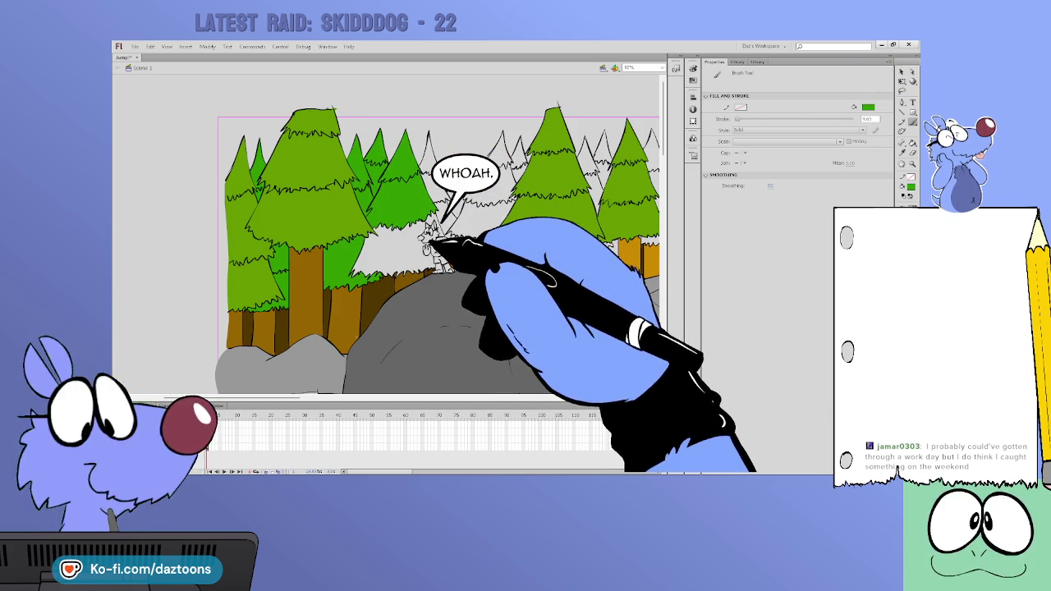
key(k)
click(411, 238)
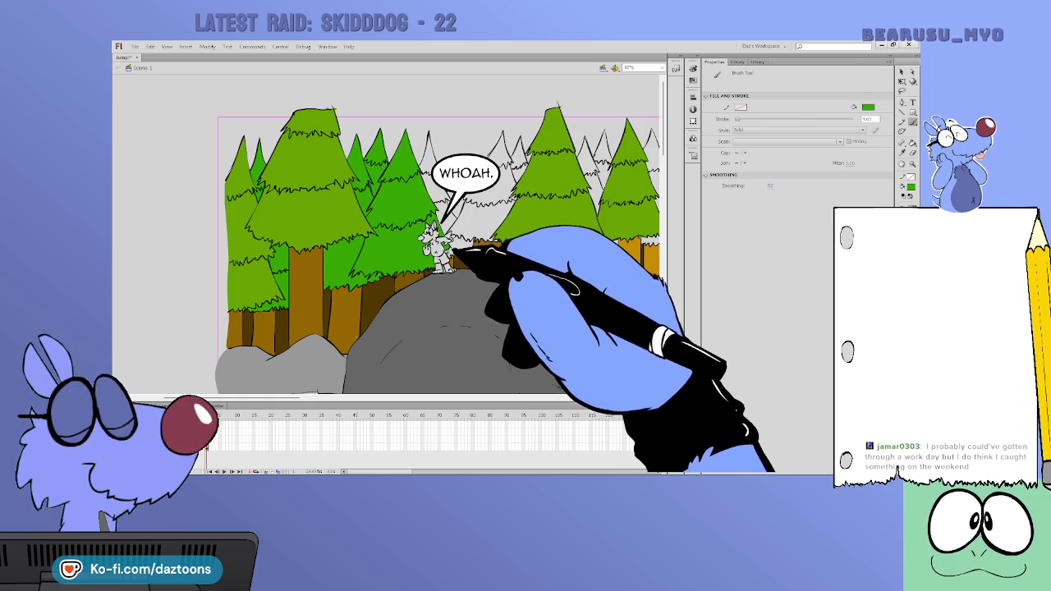
key(k)
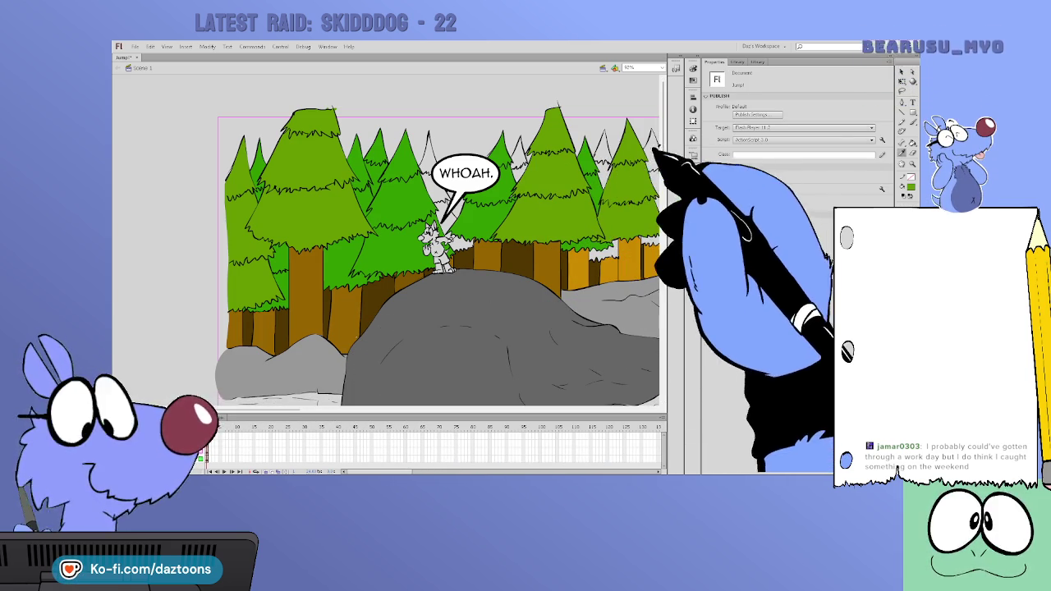
click(611, 220)
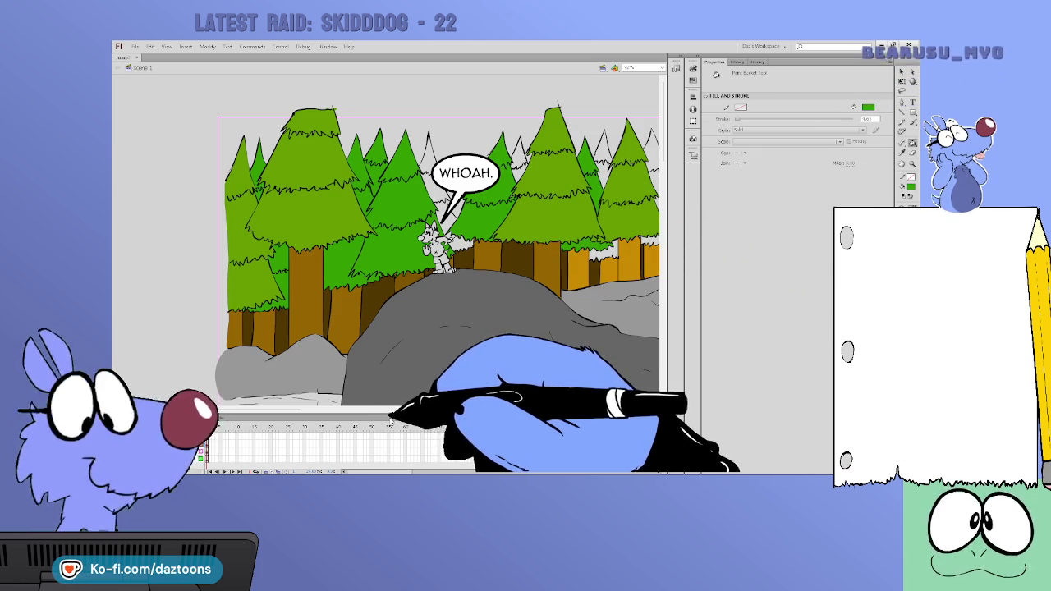
Bring the right-side trees into view and fill the outlined pine green
drag(569, 296, 361, 295)
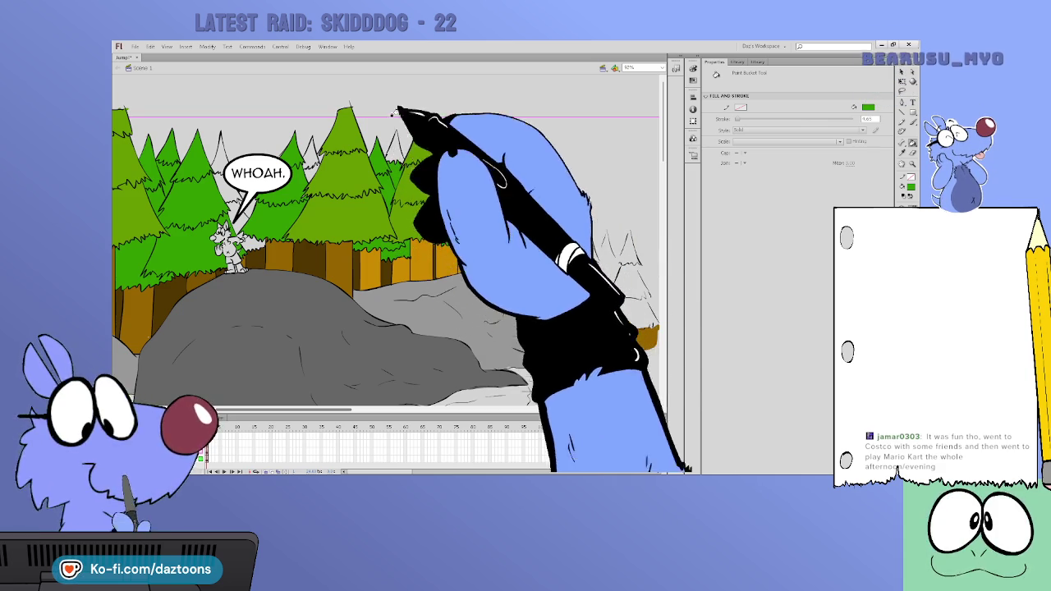
key(b)
key(k)
key(b)
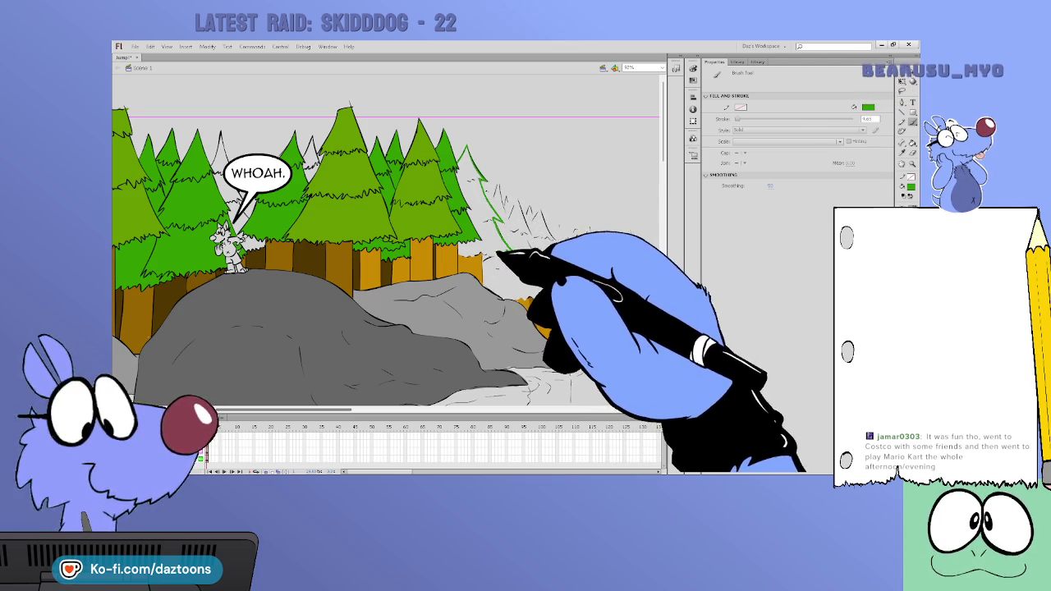
key(k)
click(497, 245)
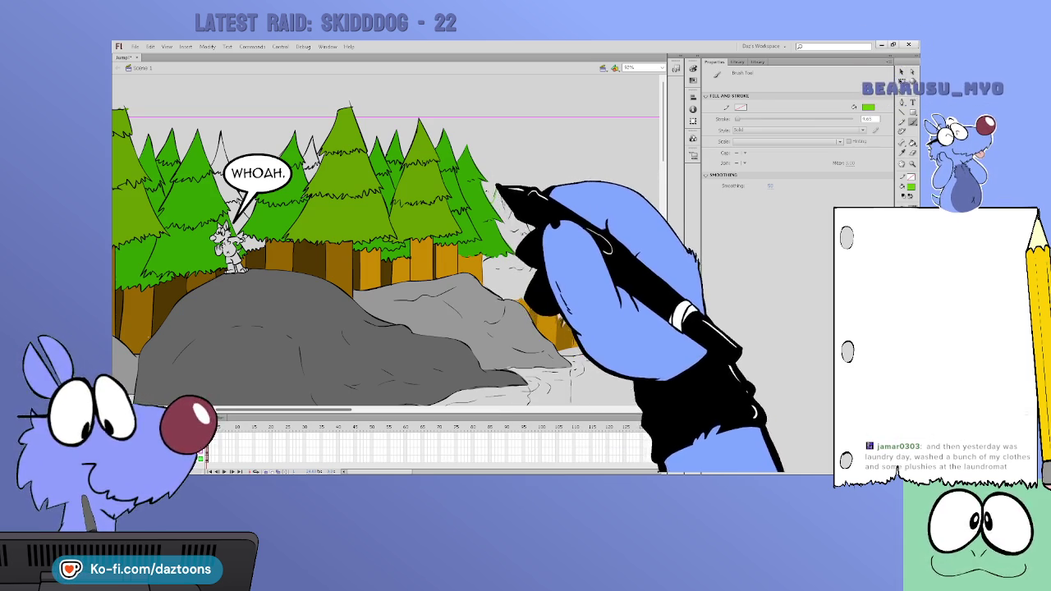
Extend a green zigzag tree outline and fill the new pine bright green
drag(503, 219, 510, 198)
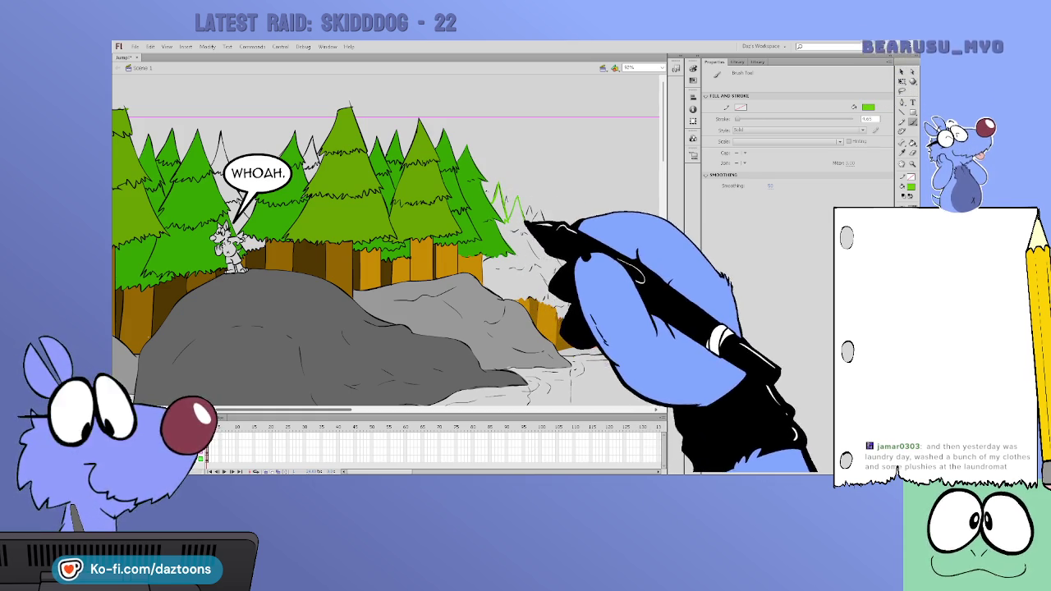
drag(525, 232, 545, 292)
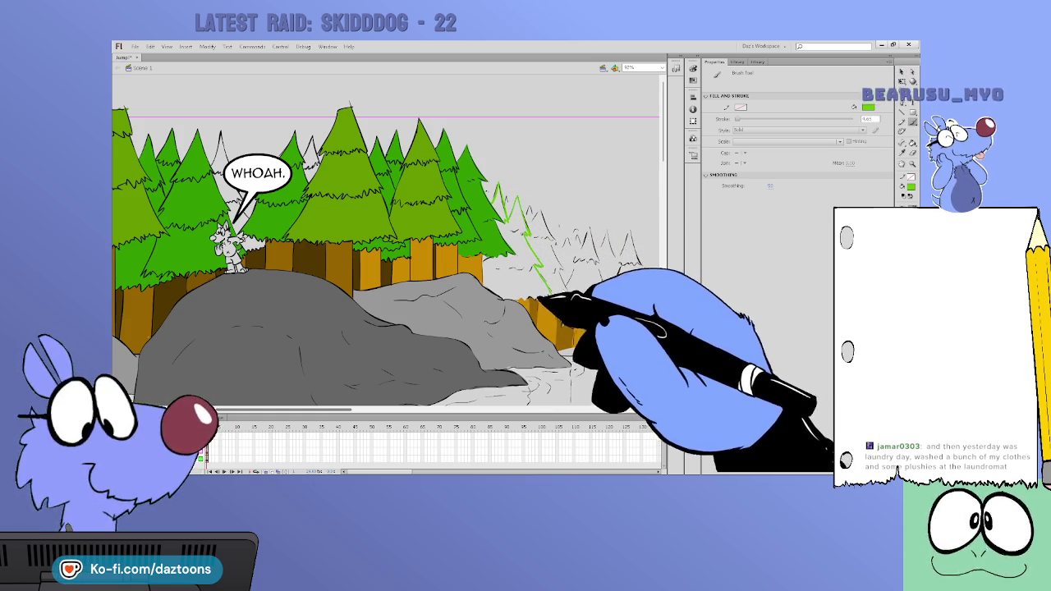
click(911, 142)
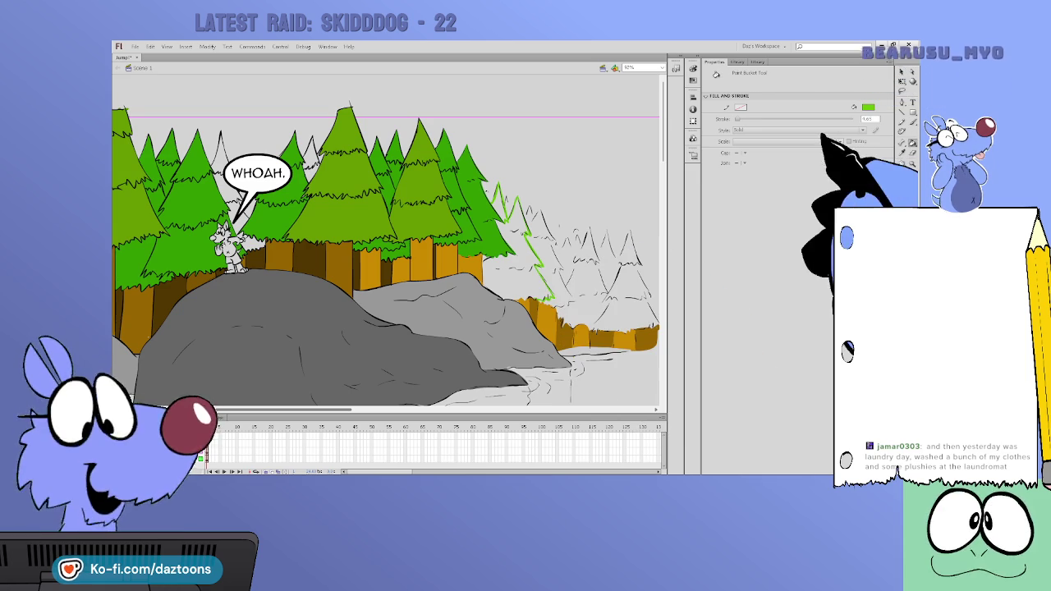
click(522, 248)
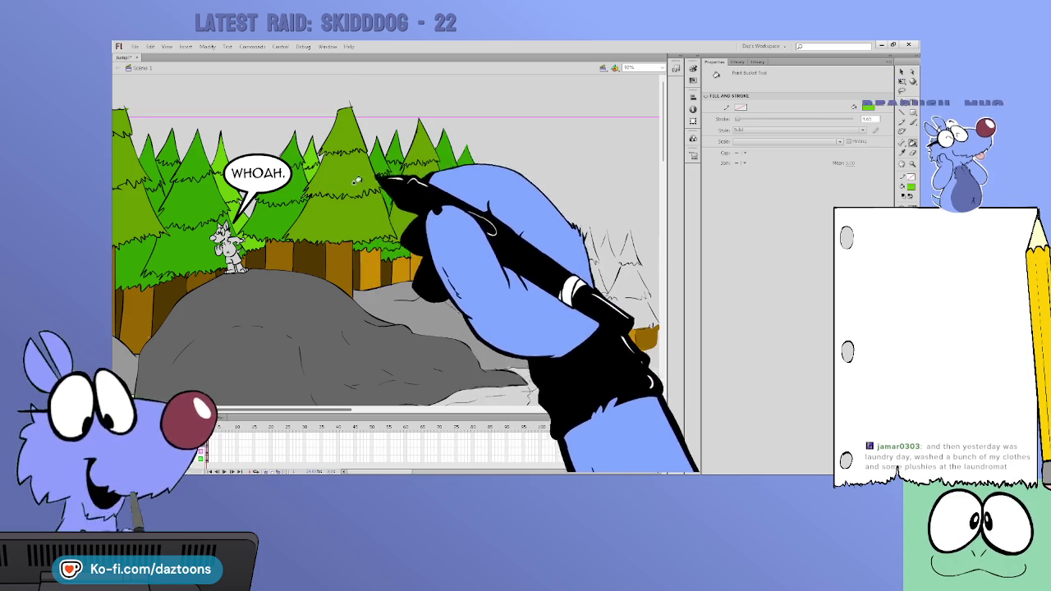
key(b)
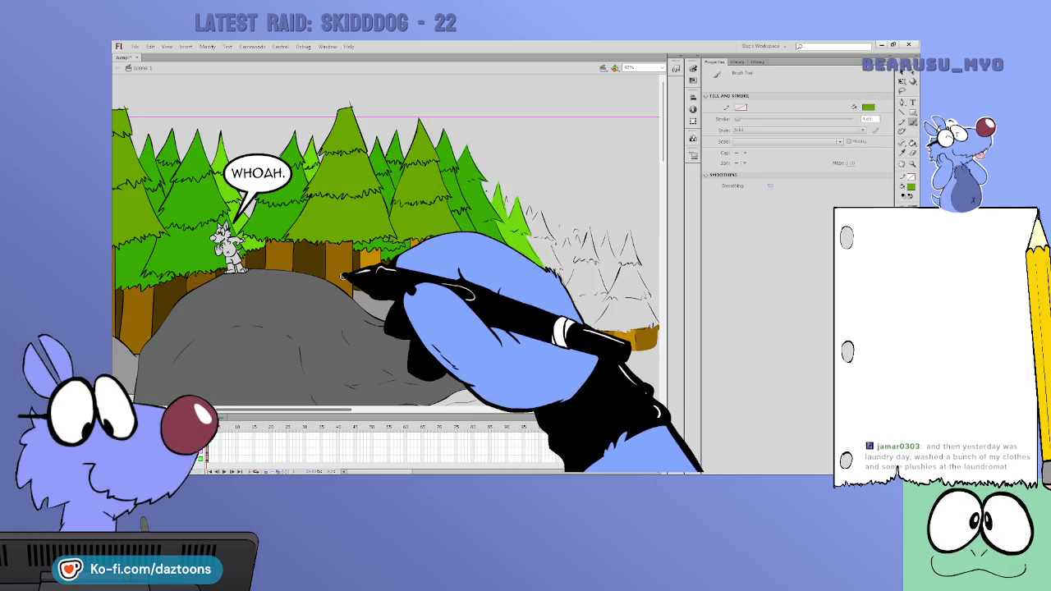
mouse_move(283, 409)
mouse_down()
mouse_move(359, 409)
mouse_move(320, 409)
mouse_up()
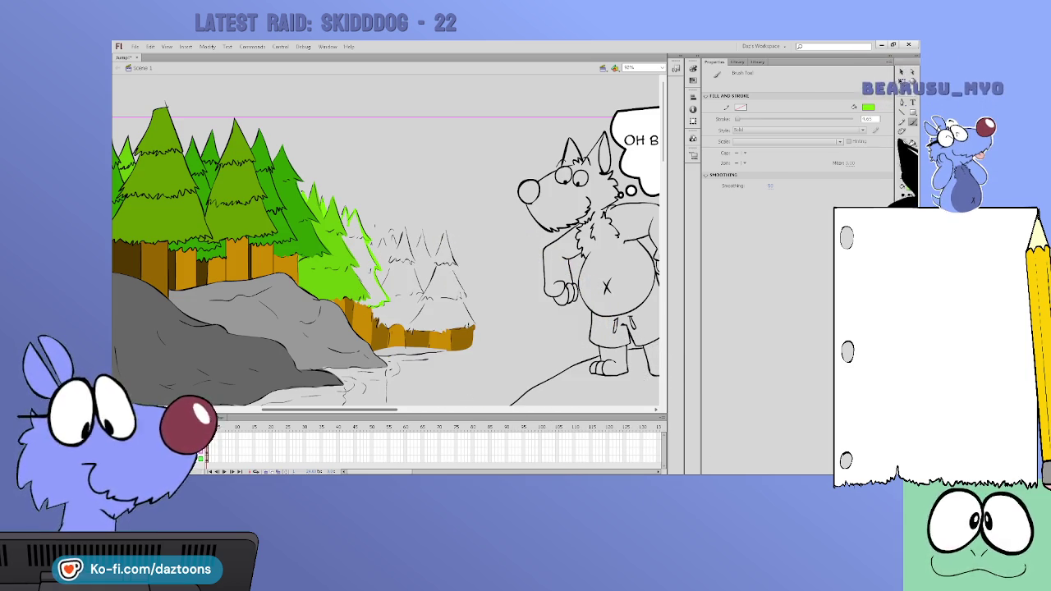
Trace green edges down a small pale pine and fill it light green
key(k)
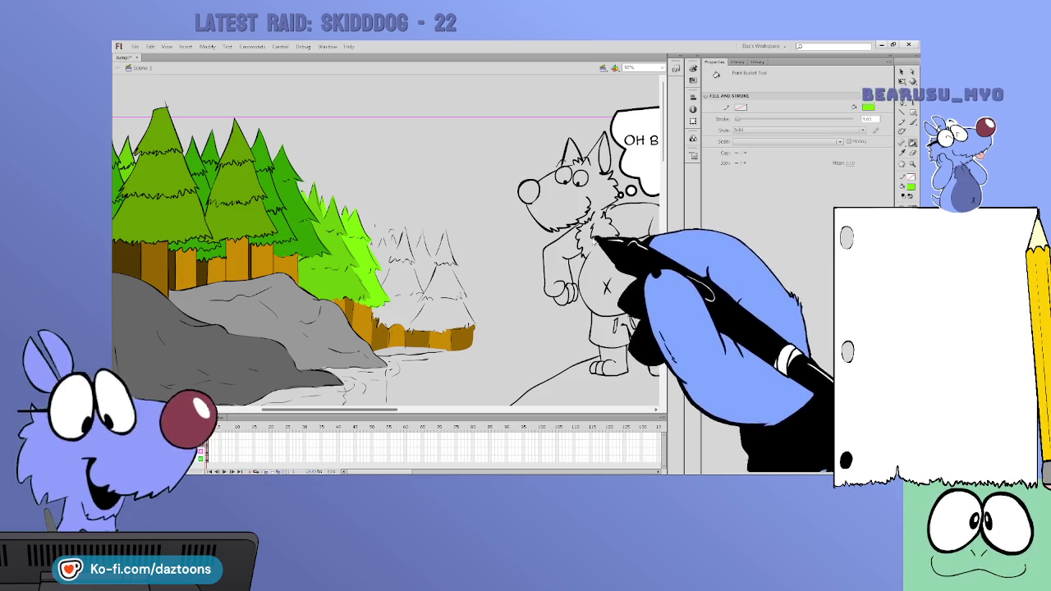
key(b)
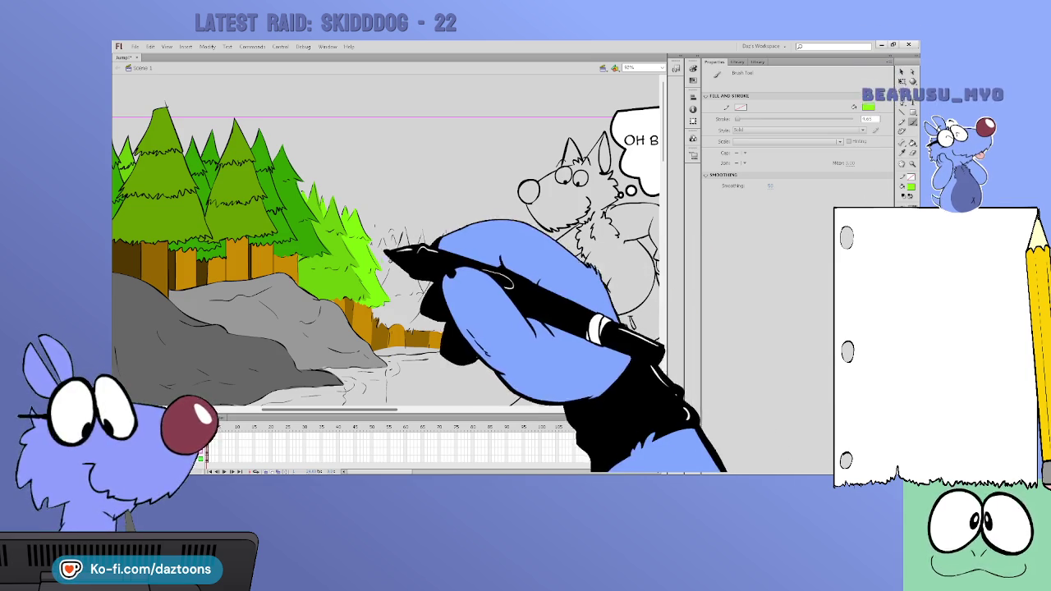
drag(404, 226, 414, 257)
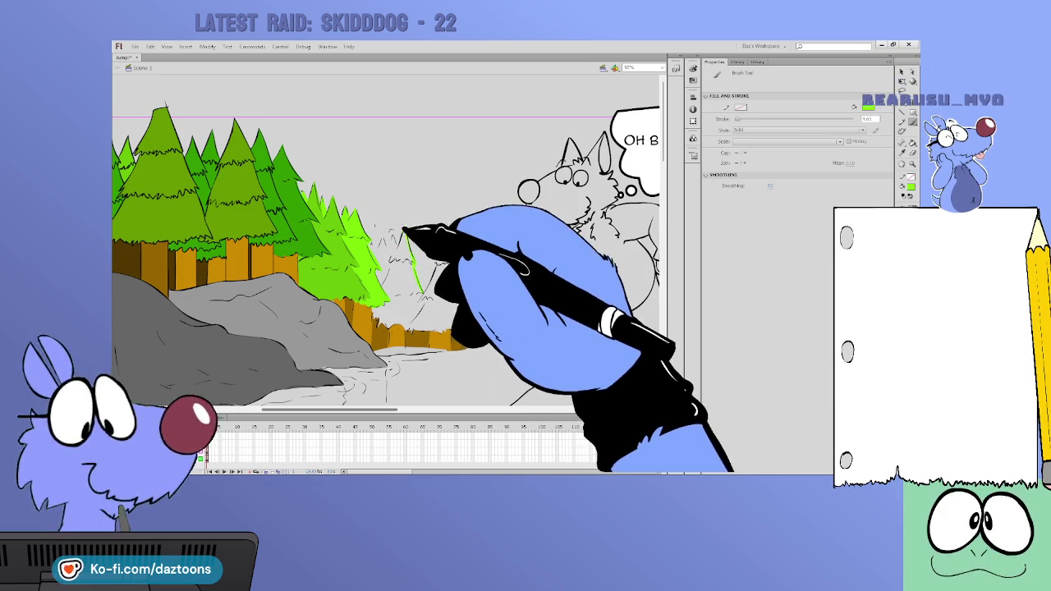
drag(404, 228, 391, 269)
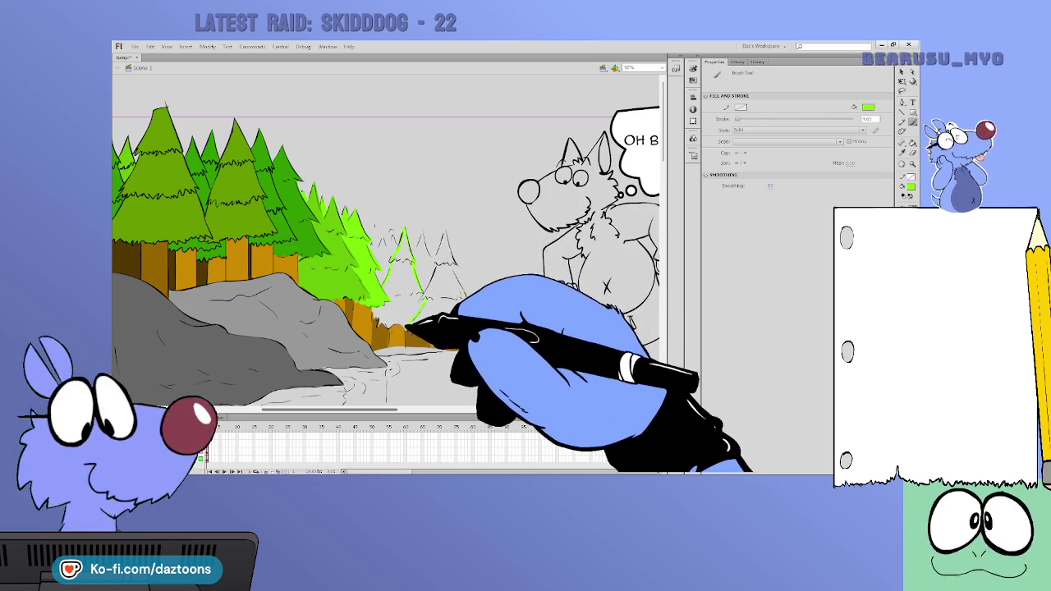
key(k)
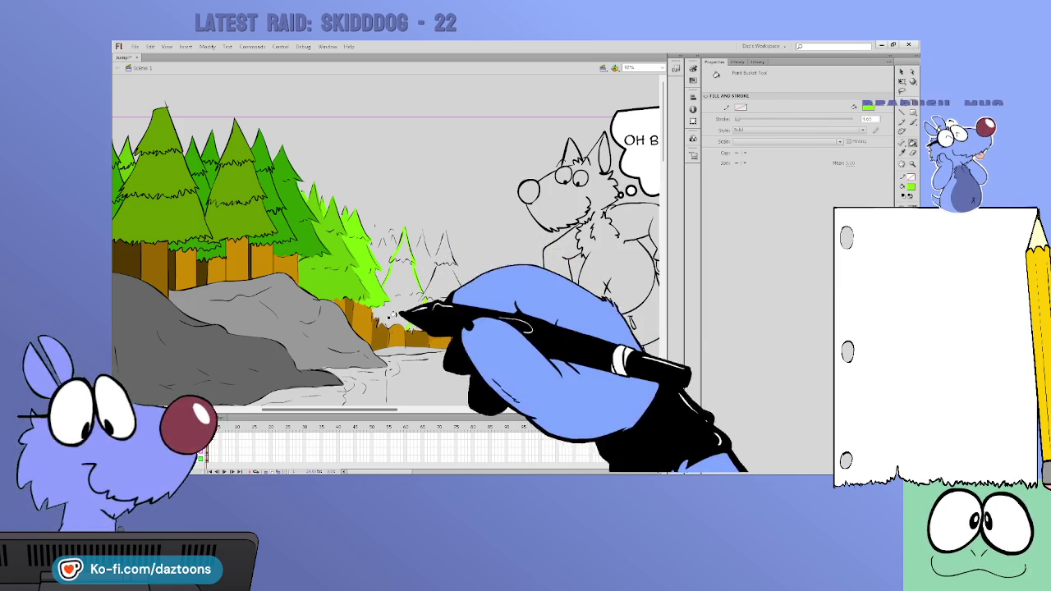
key(b)
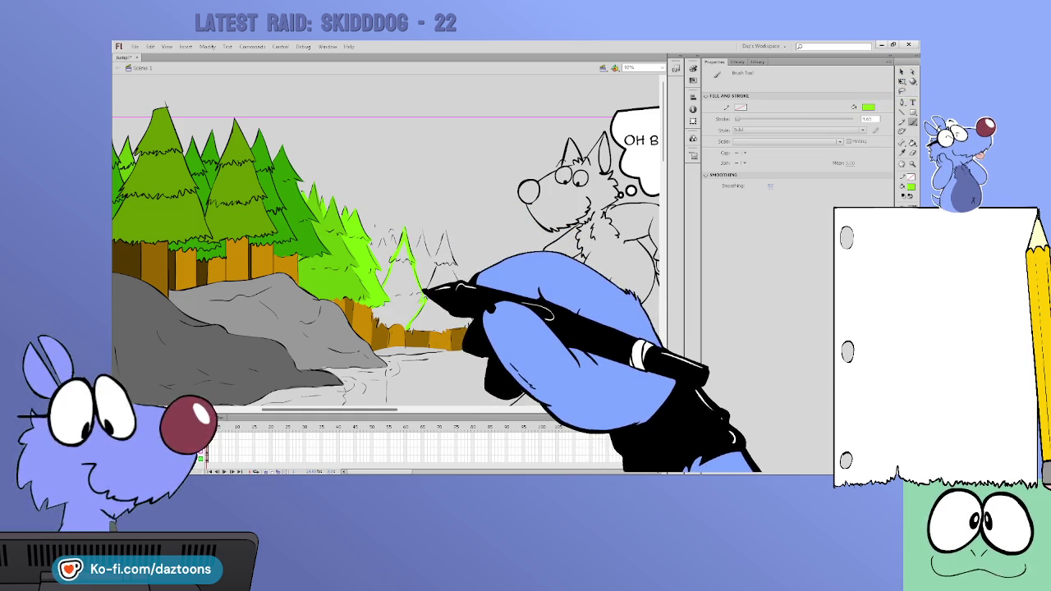
click(911, 141)
click(402, 263)
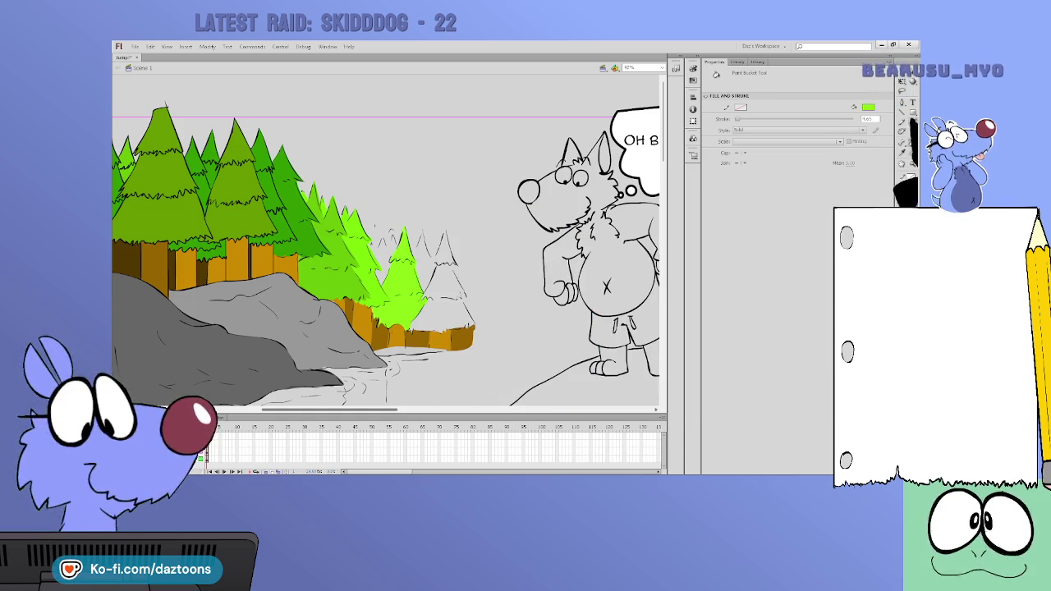
Fill the right-hand pale pine beside the stream green
key(b)
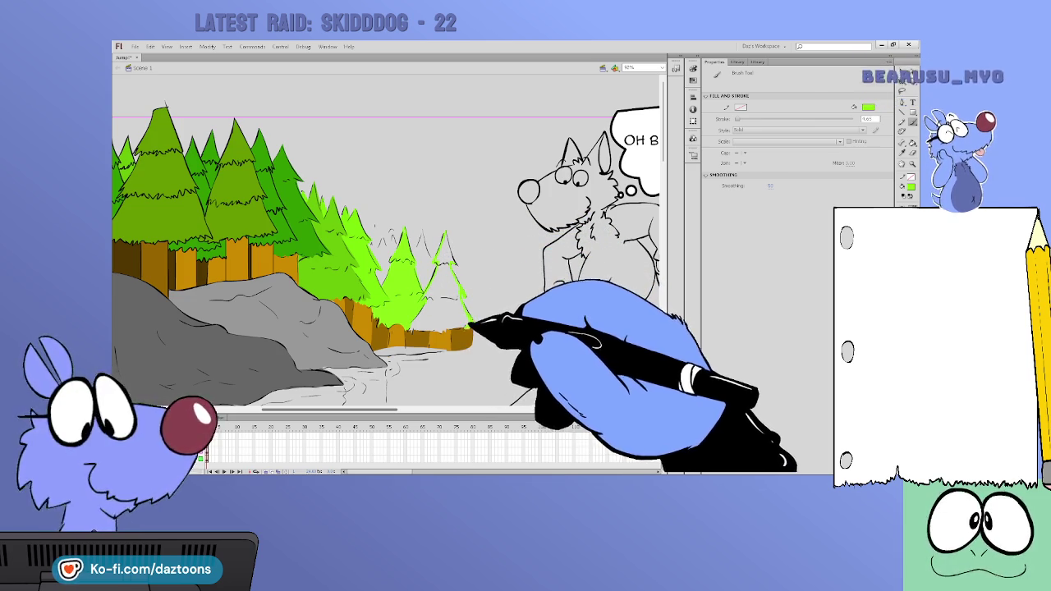
key(k)
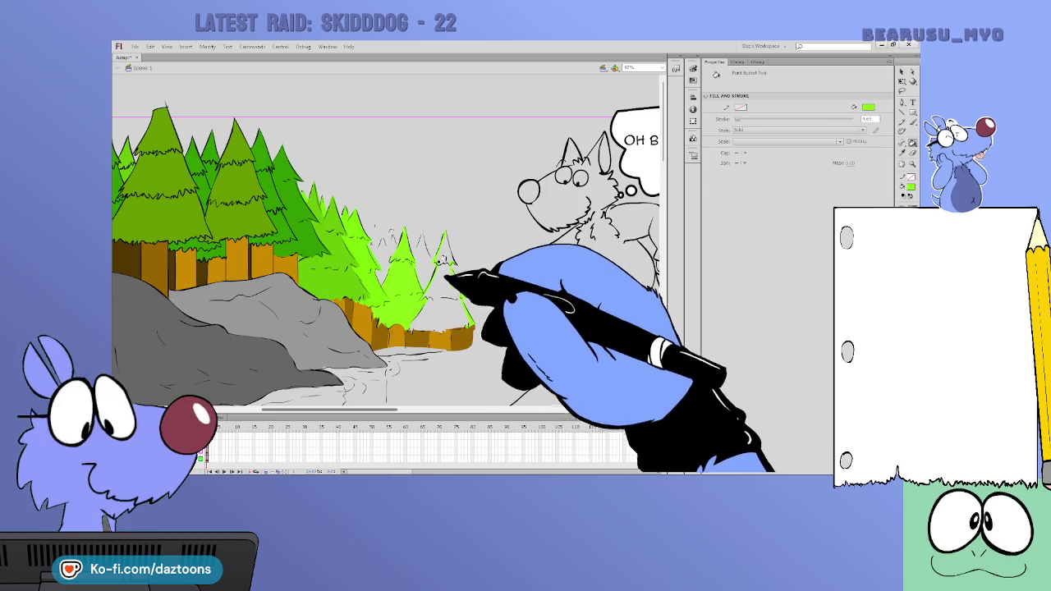
key(b)
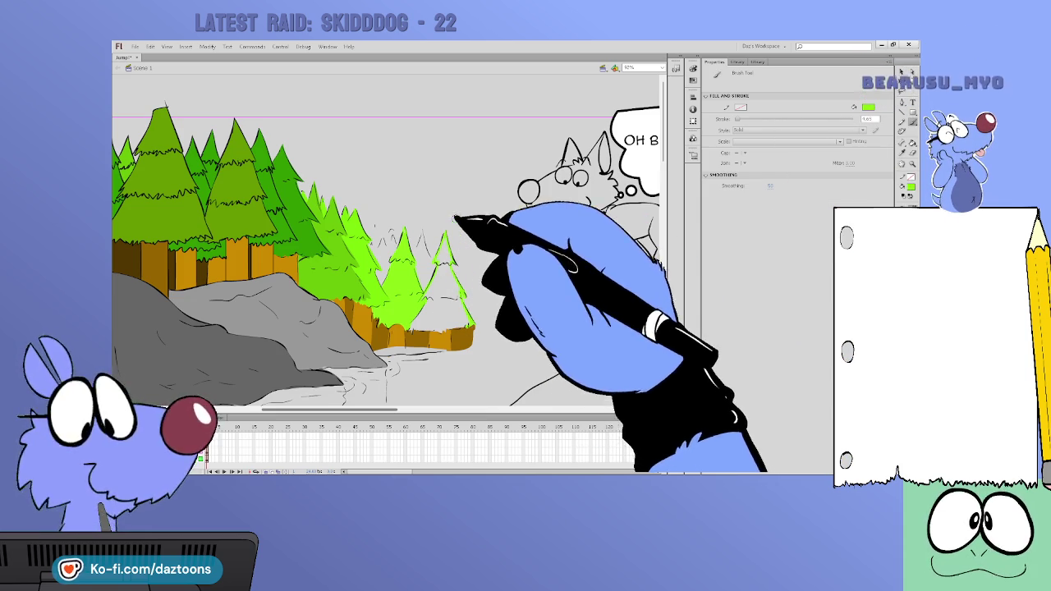
key(k)
click(441, 284)
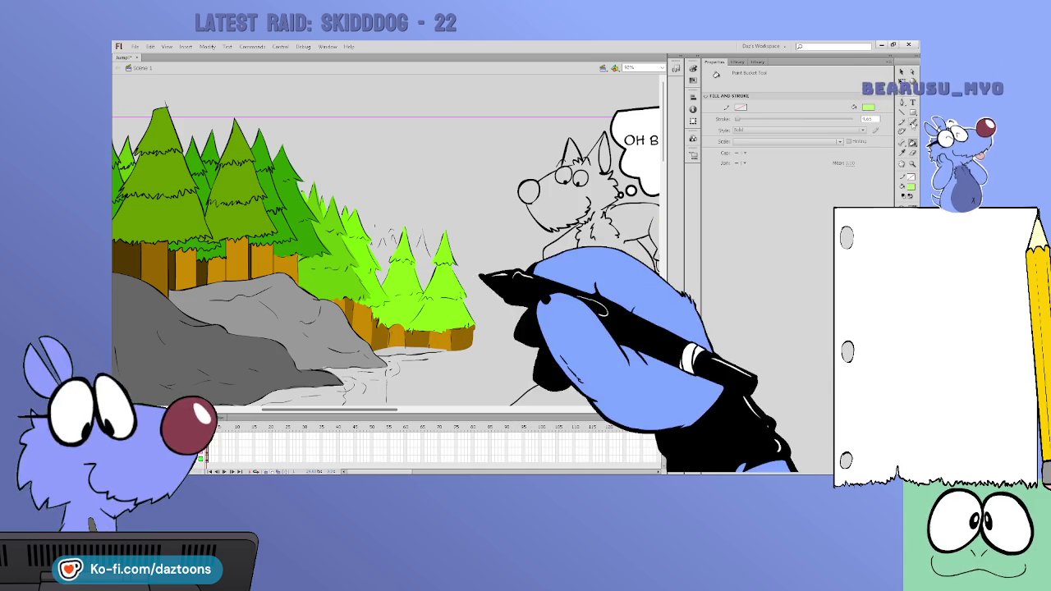
click(911, 122)
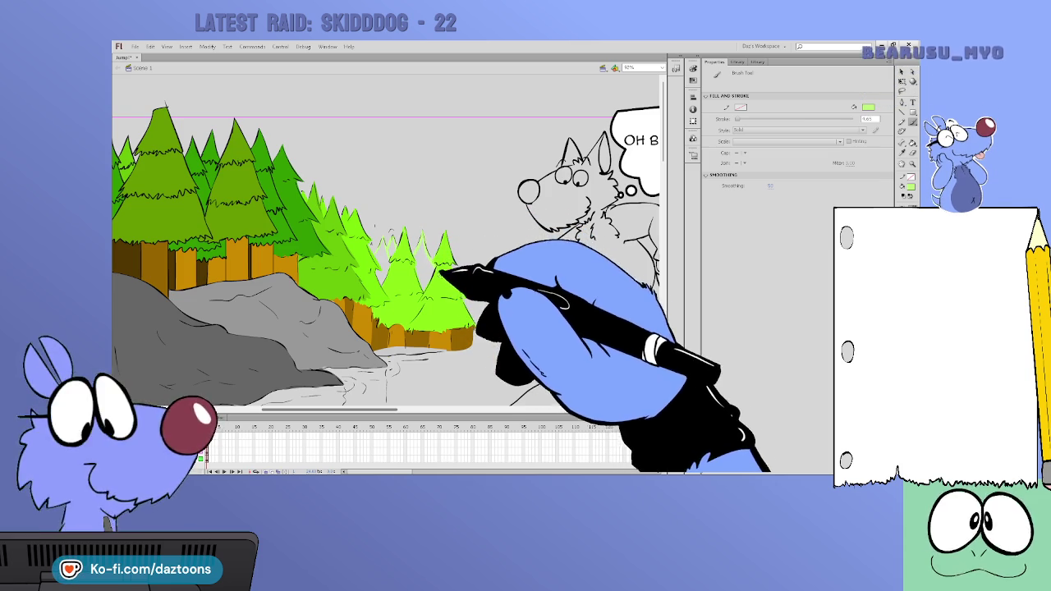
click(911, 142)
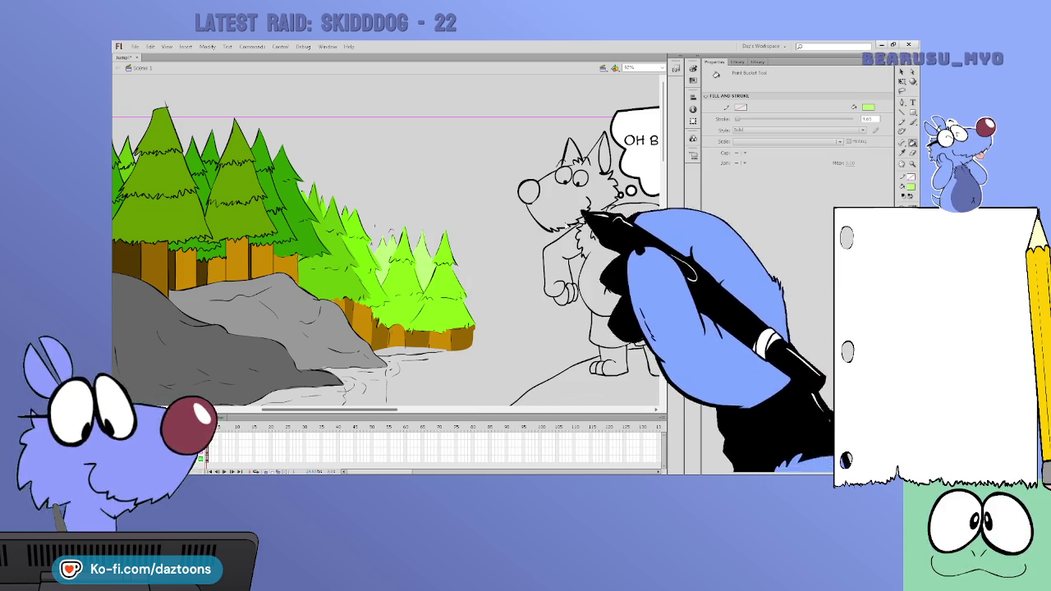
key(b)
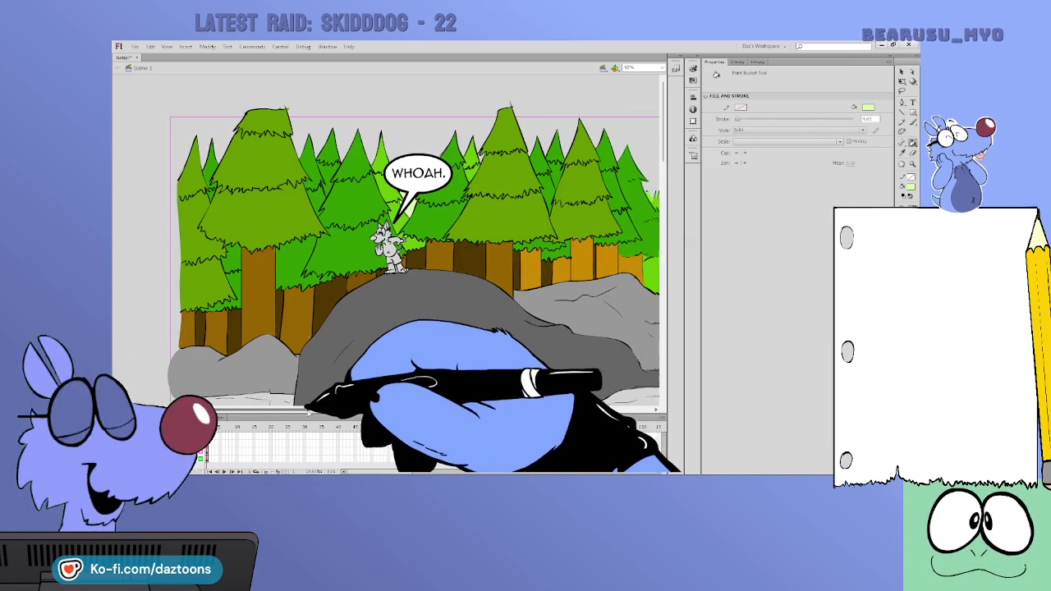
Brush wavy ink lines along the ground's right edge, the rock's lower-left edge and the water's lower bank
mouse_move(287, 409)
mouse_down()
mouse_move(329, 409)
mouse_move(316, 409)
mouse_up()
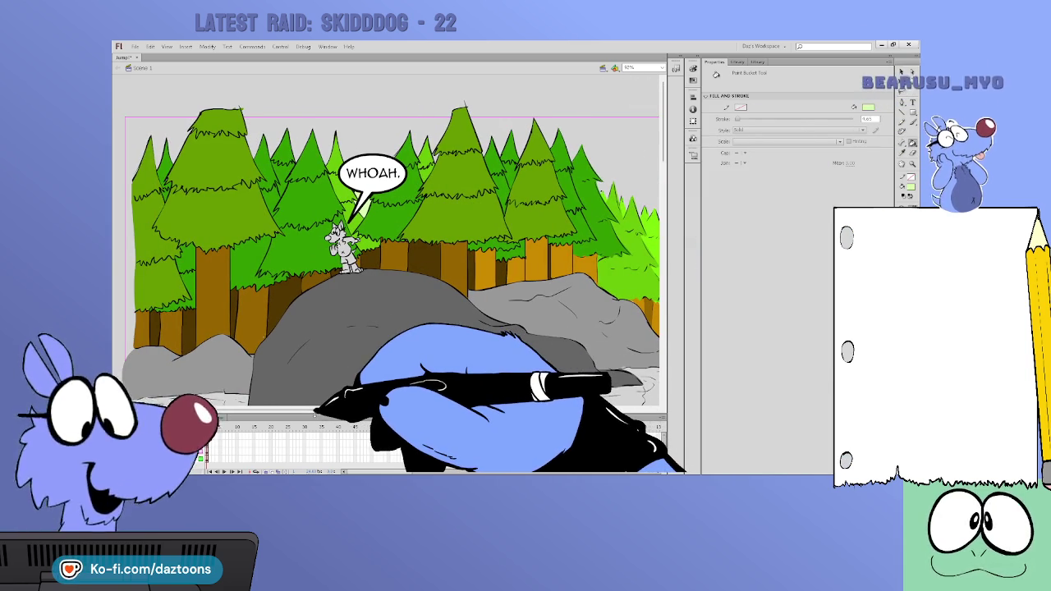
scroll(394, 246, down, 2)
scroll(394, 247, down, 2)
scroll(394, 247, up, 1)
key(v)
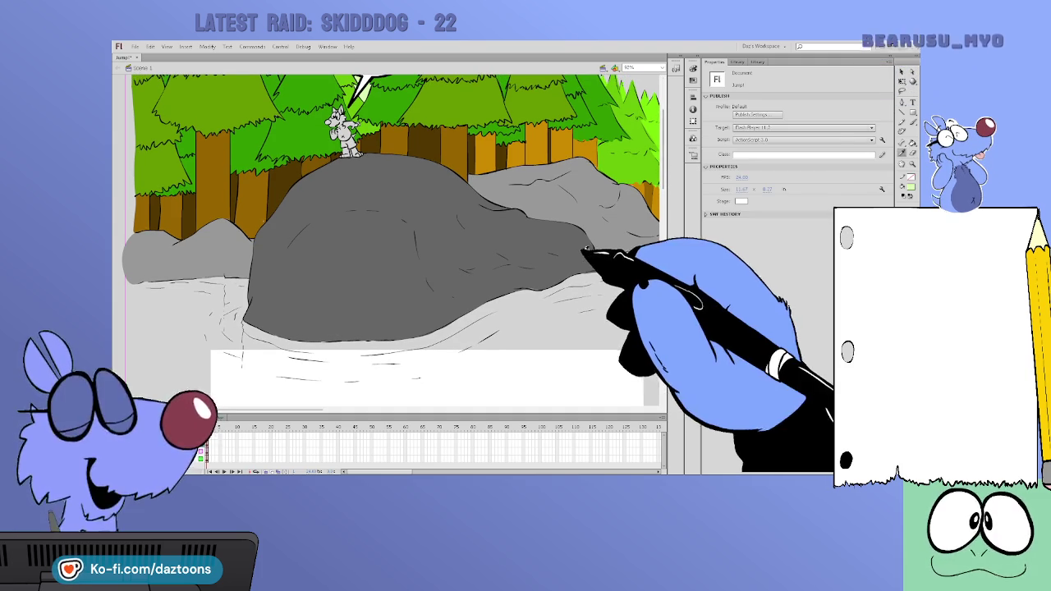
click(911, 121)
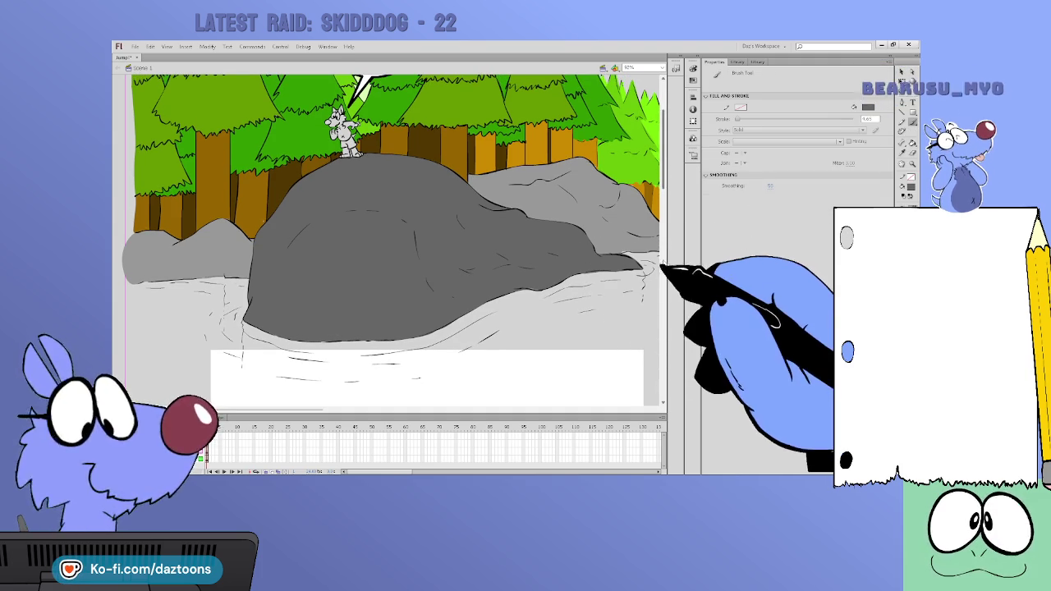
scroll(666, 236, down, 1)
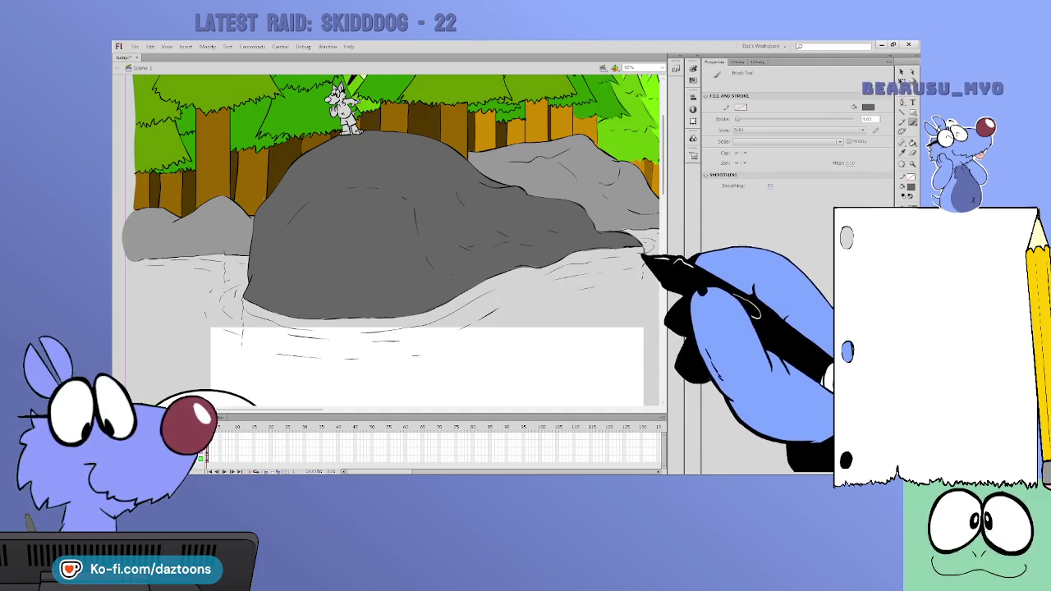
drag(644, 264, 643, 317)
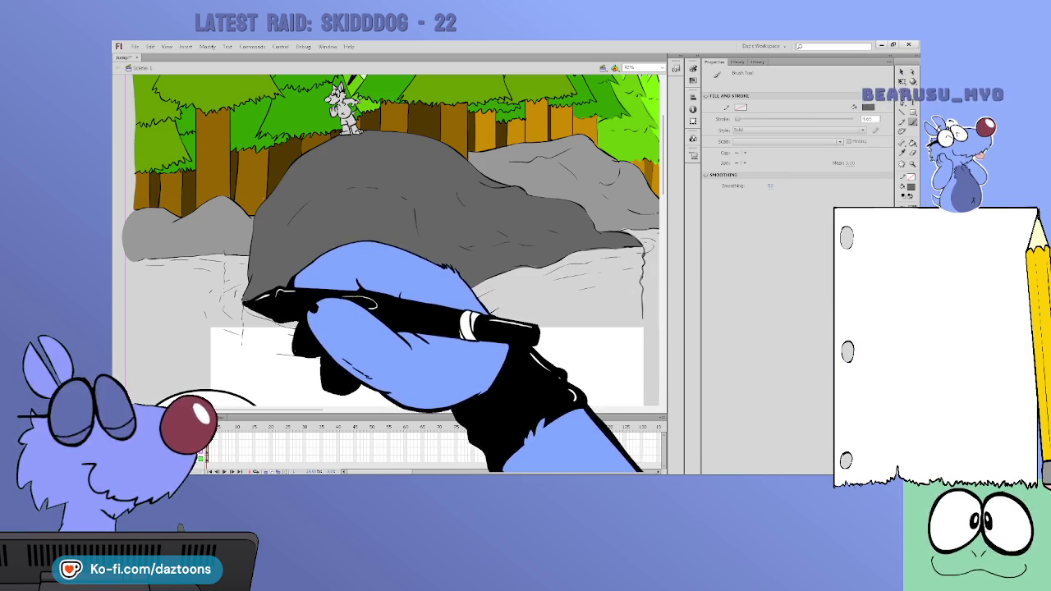
drag(239, 300, 245, 346)
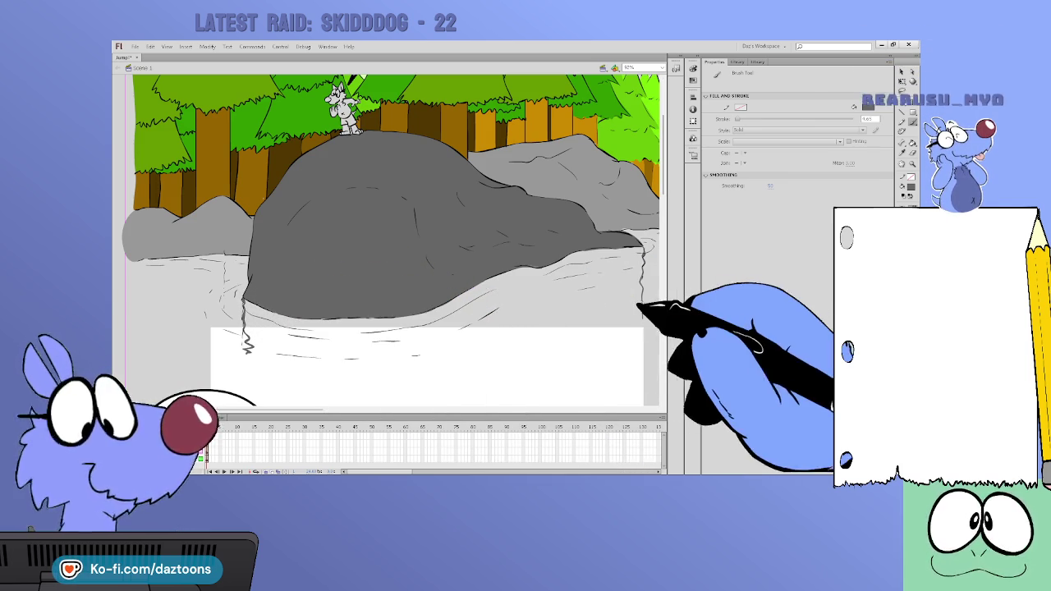
drag(642, 305, 633, 321)
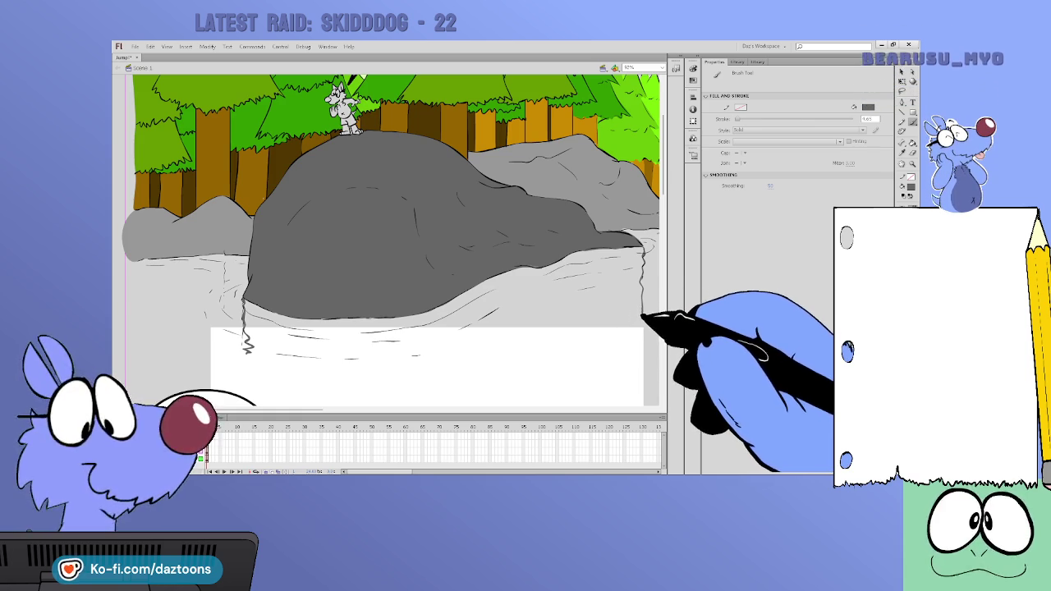
drag(557, 337, 256, 351)
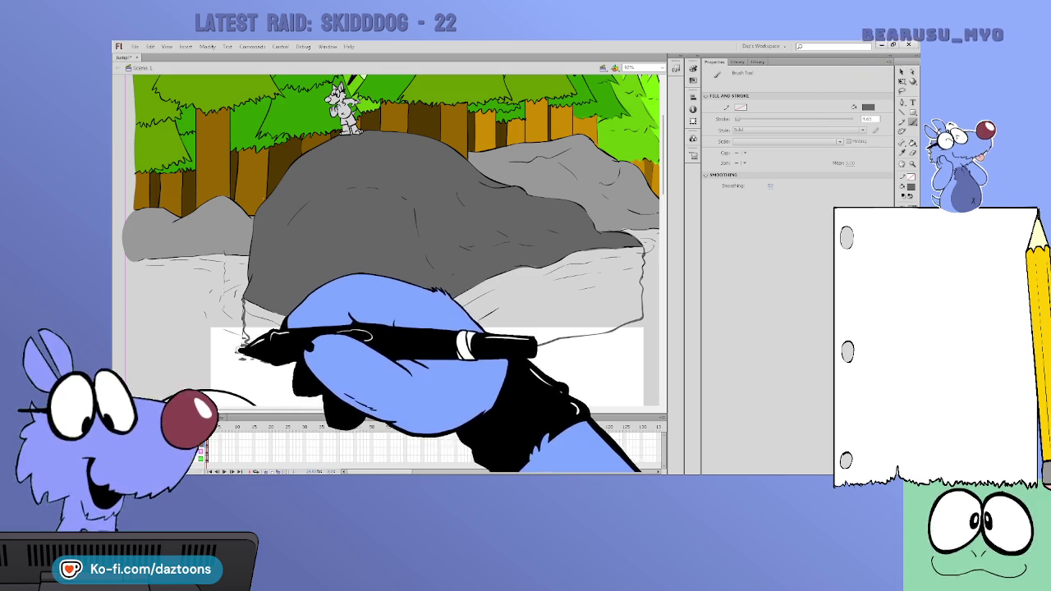
Extend the wavy ink line along the water's edge and pan toward the brighter trees on the right
drag(248, 353, 467, 336)
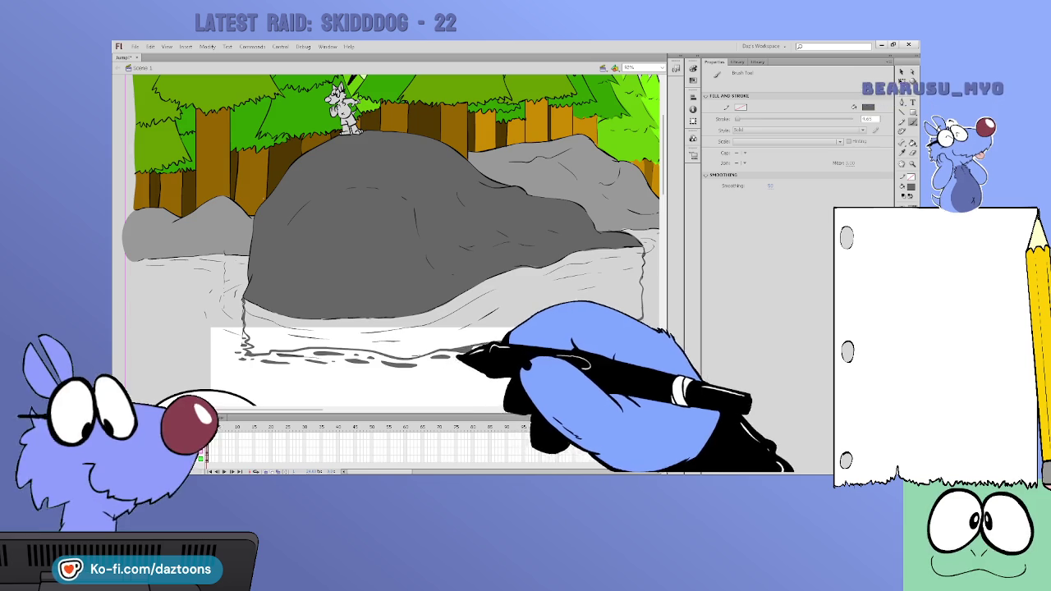
drag(452, 359, 373, 343)
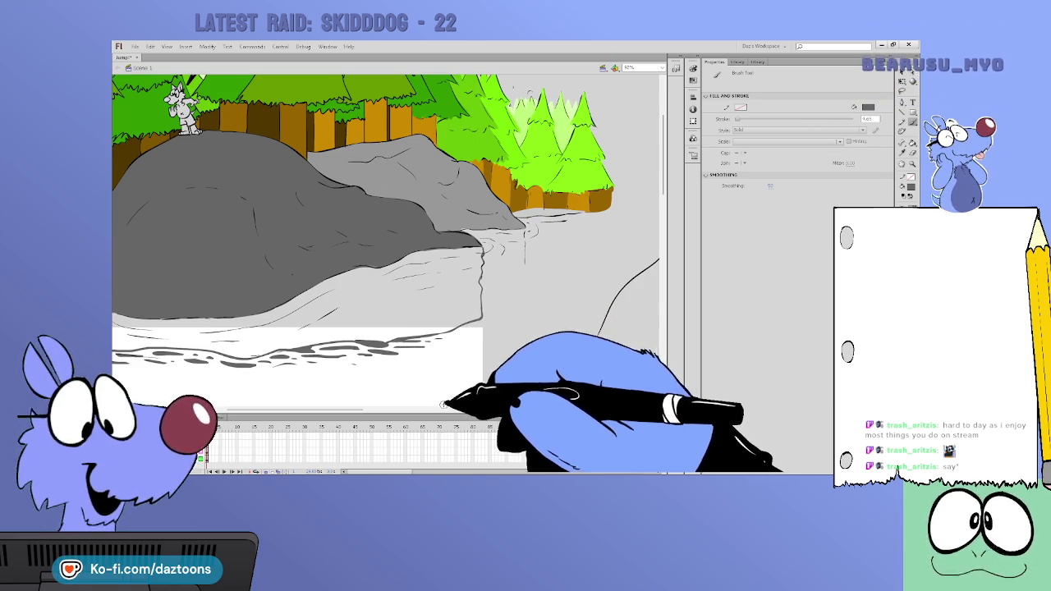
drag(363, 409, 328, 409)
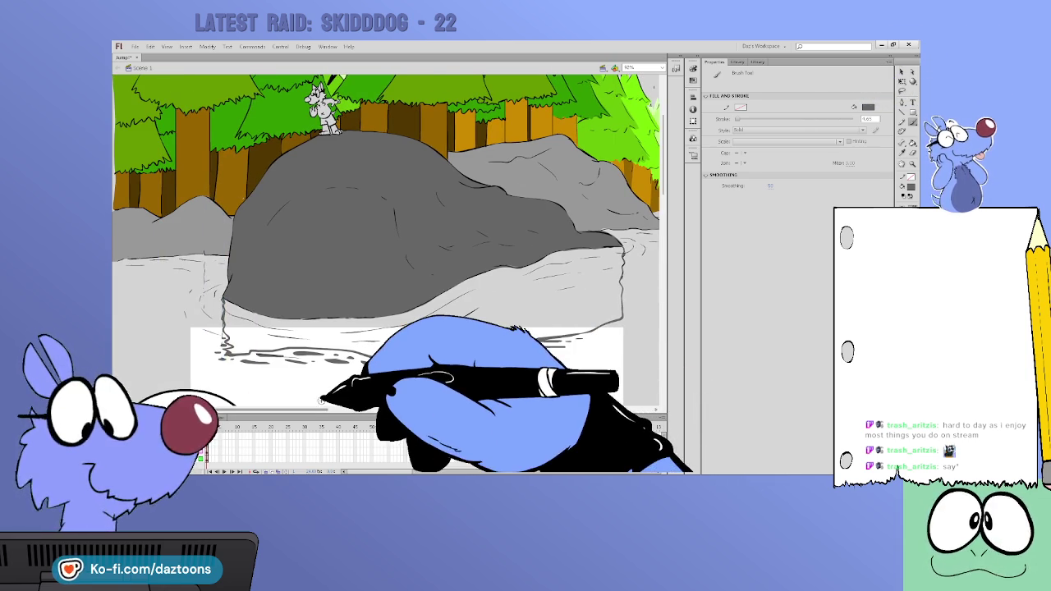
key(k)
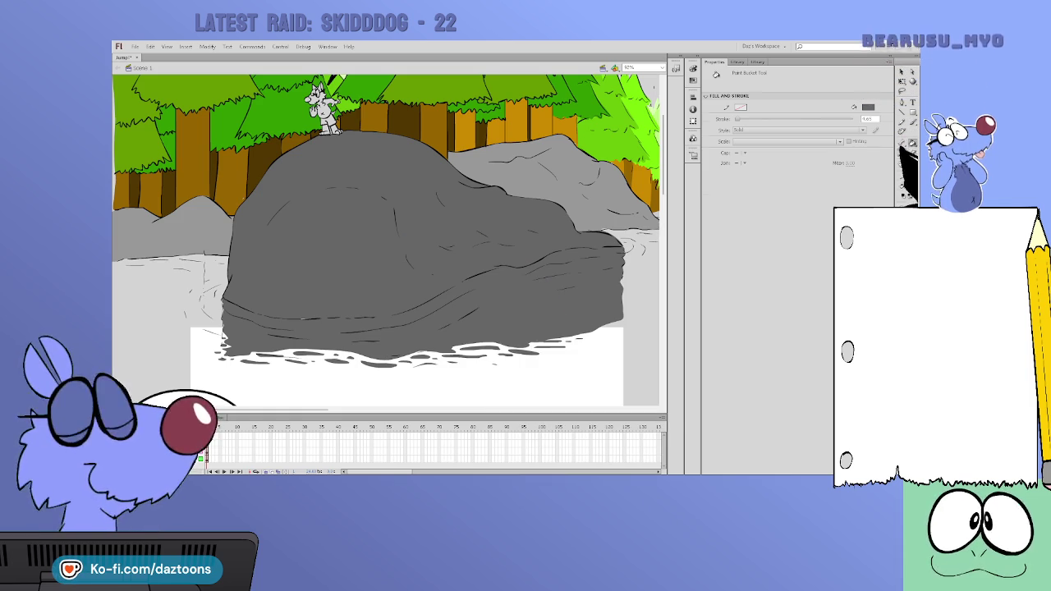
Brush a grey reflection into the water below the small rock
click(912, 120)
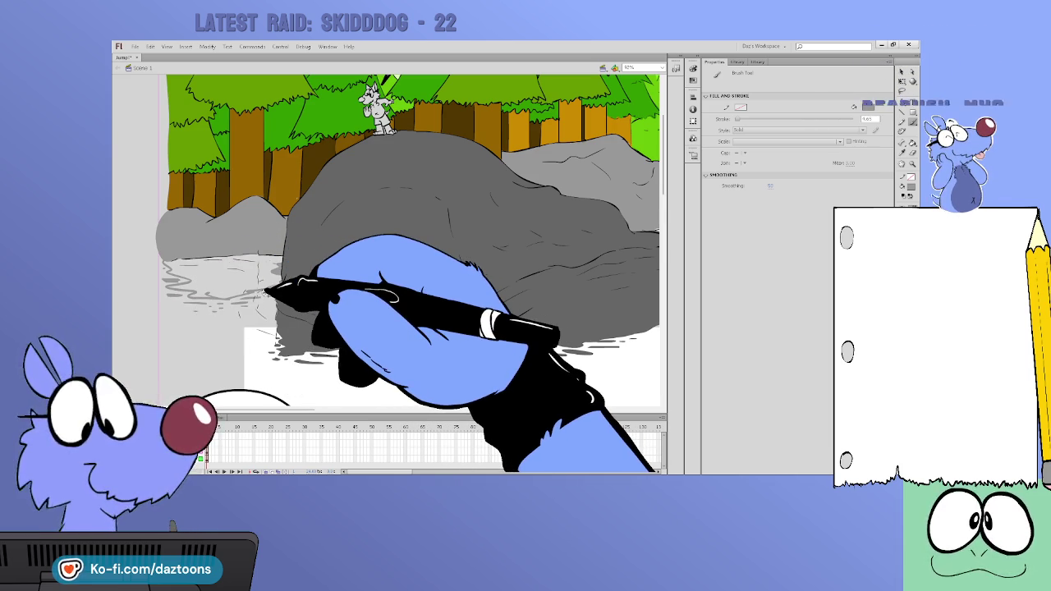
key(k)
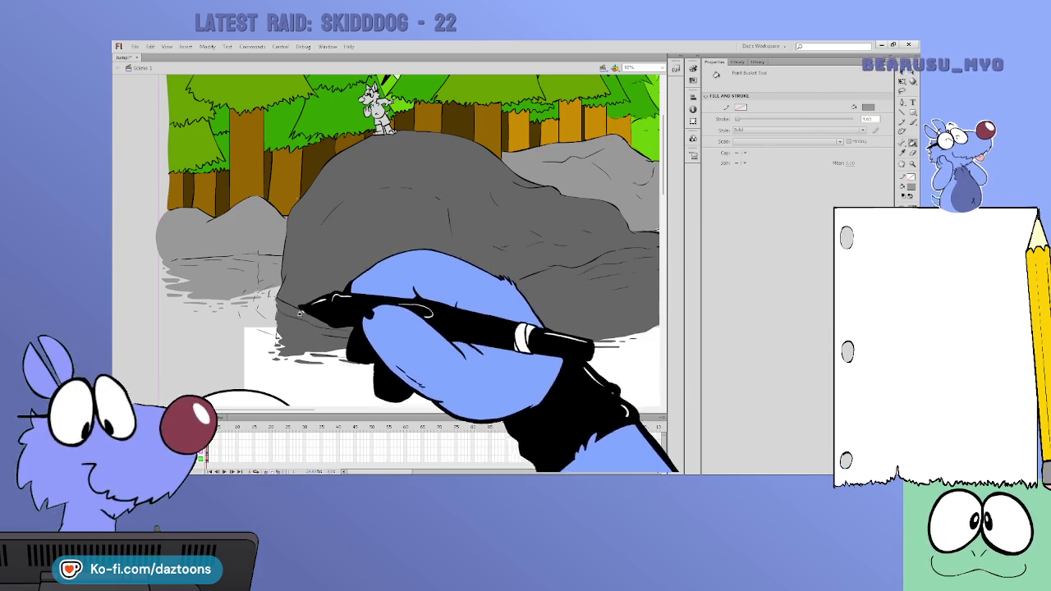
drag(300, 410, 371, 409)
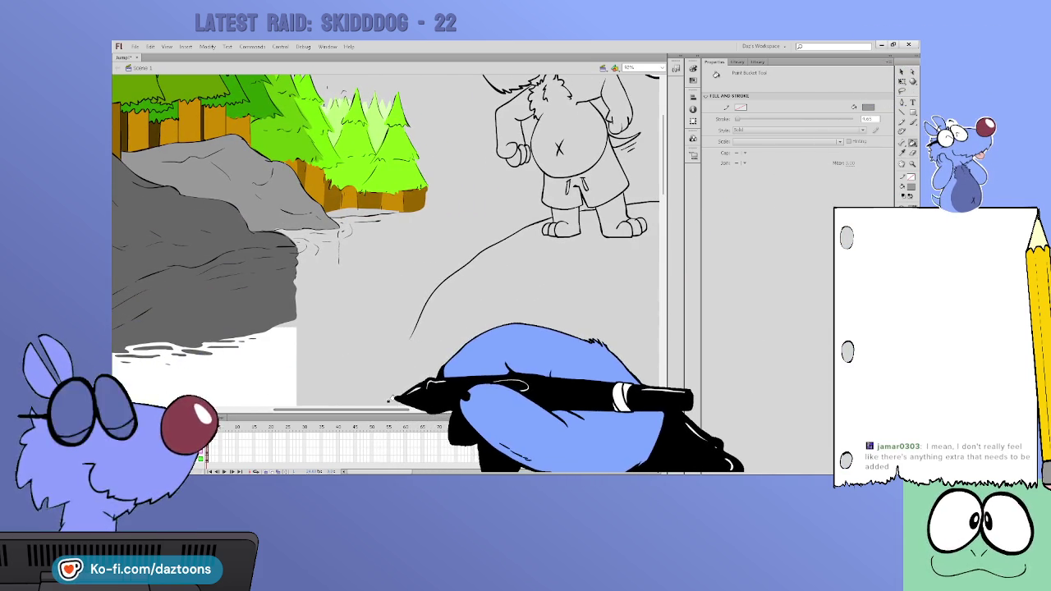
key(b)
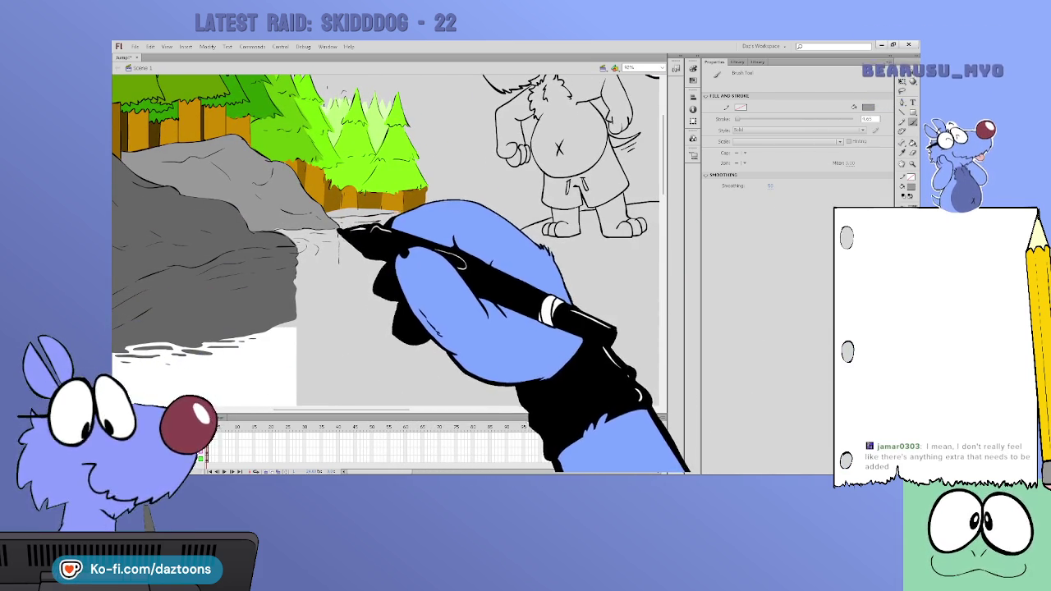
drag(339, 245, 337, 264)
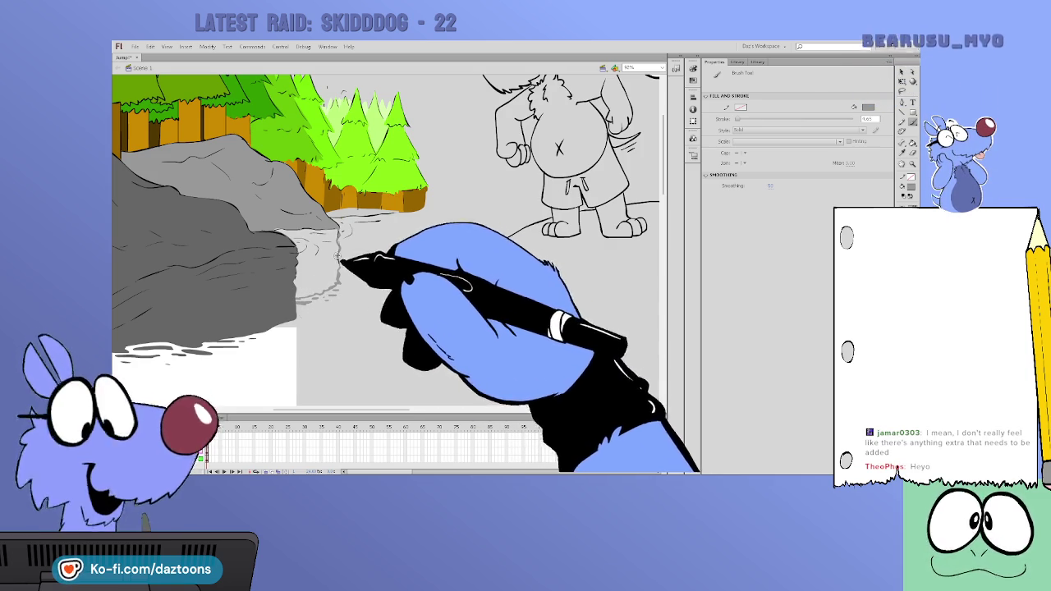
Bring the rock scene back into view and pick the orange tree-trunk colour for painting
key(v)
key(k)
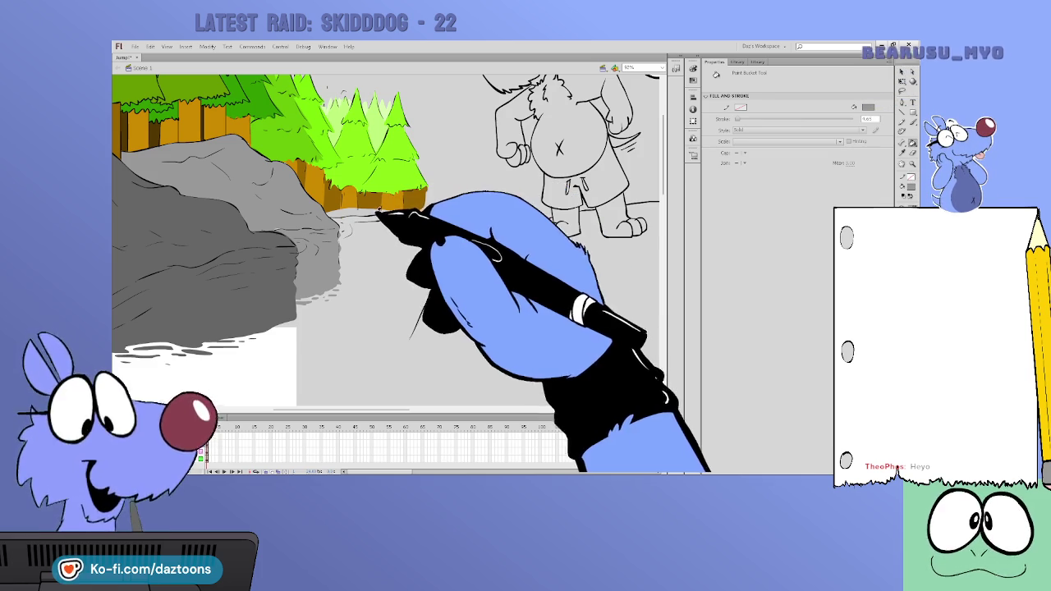
key(b)
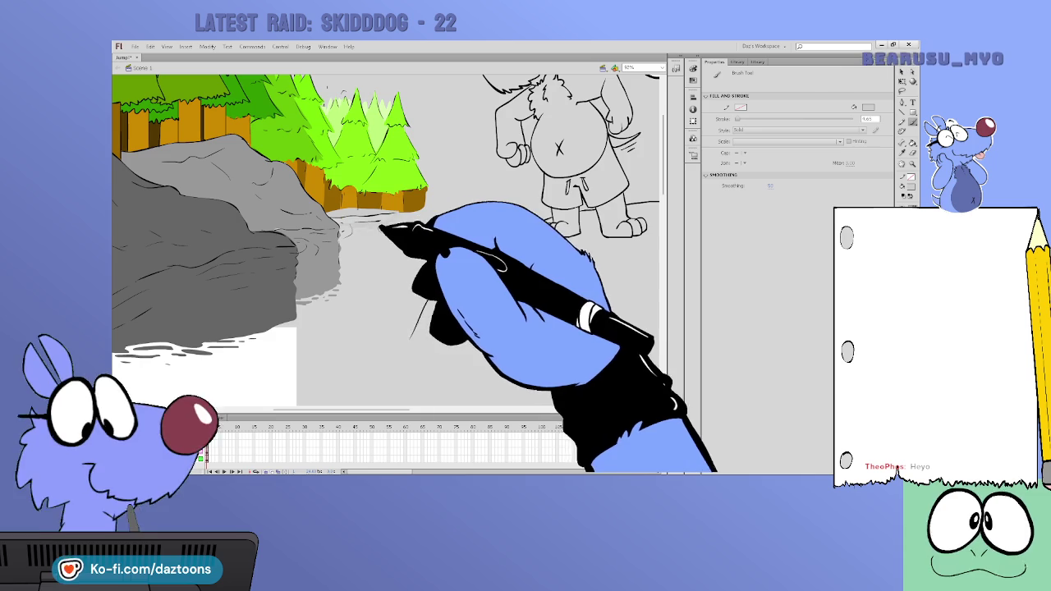
key(k)
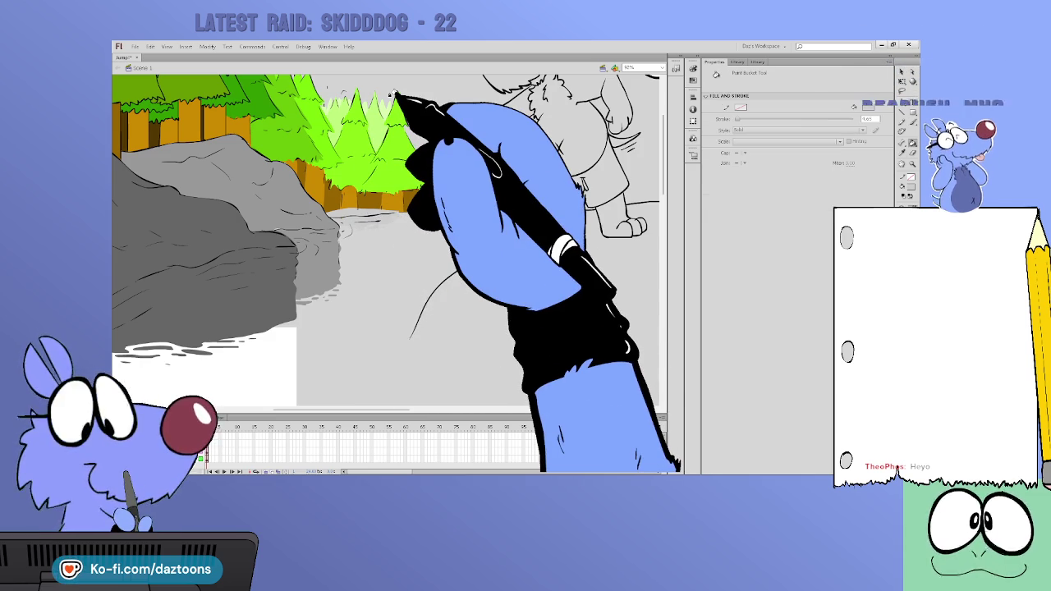
key(Return)
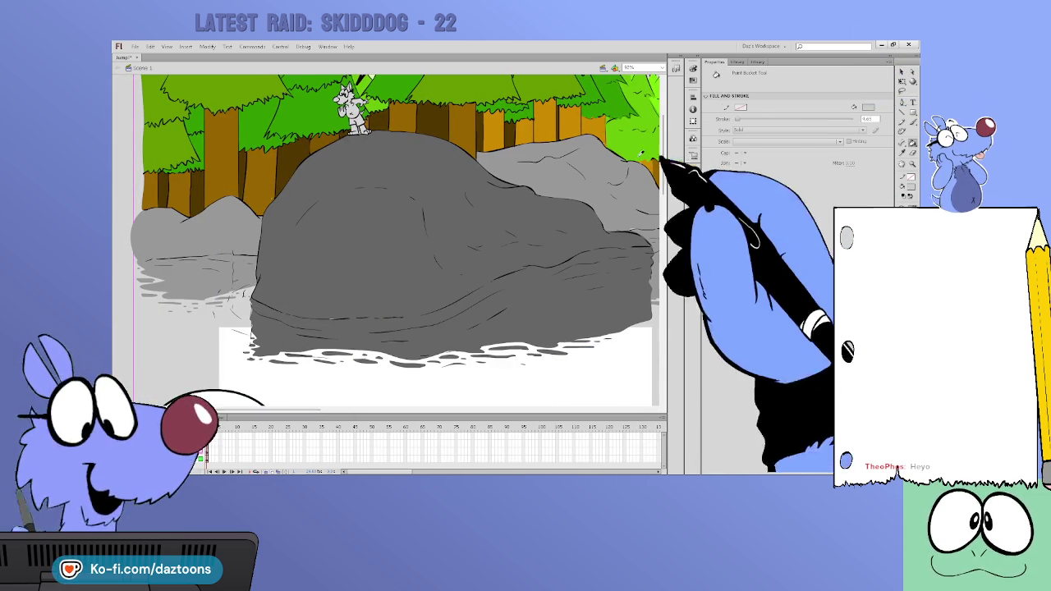
click(907, 188)
key(b)
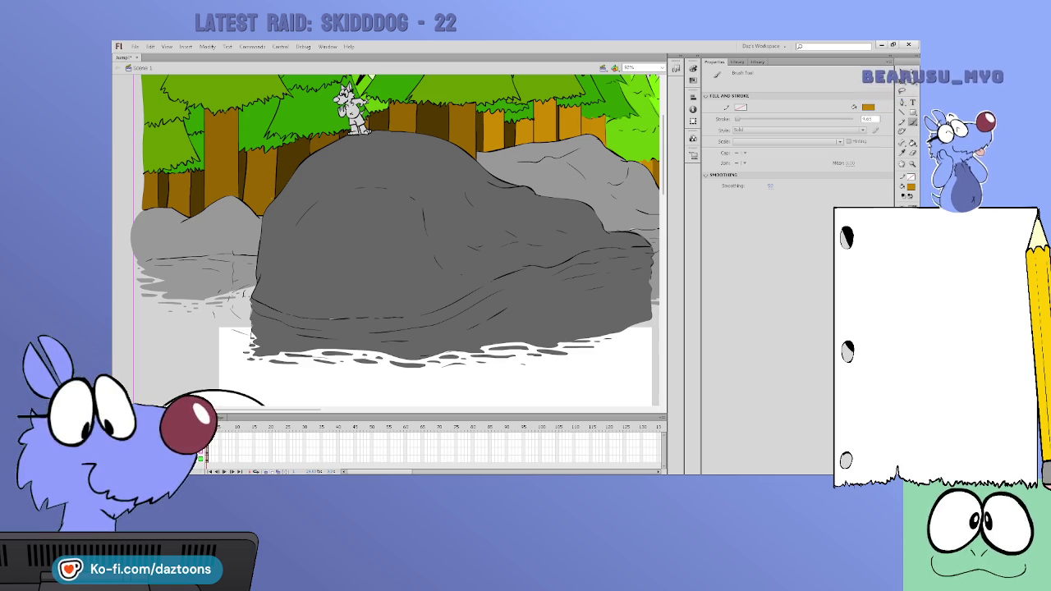
Paint orange trunk reflections across the water below the rocks and the far bank
mouse_move(483, 354)
mouse_down()
mouse_move(447, 359)
mouse_move(460, 371)
mouse_up()
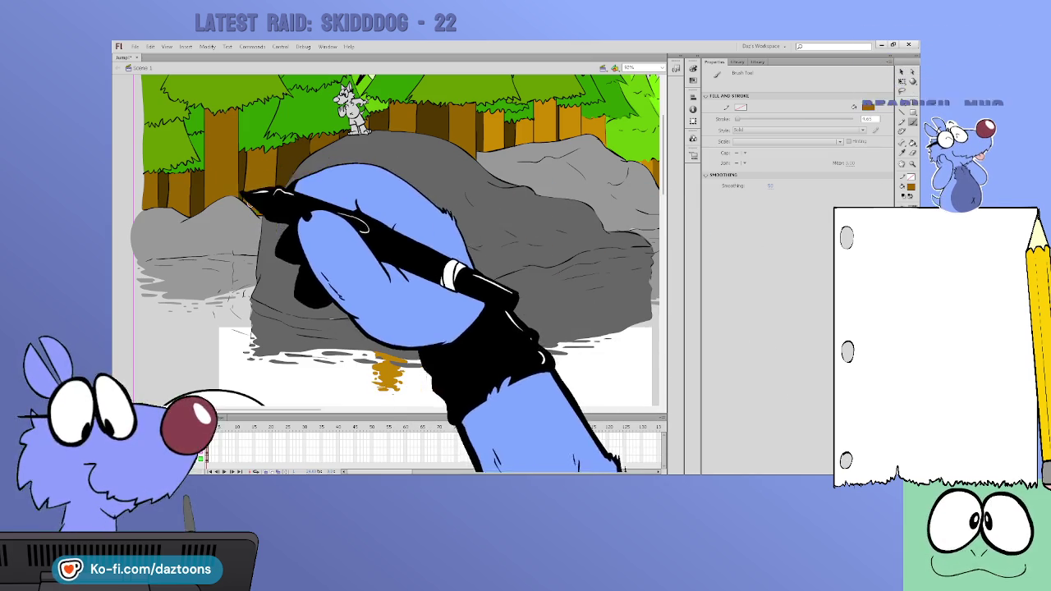
drag(233, 294, 216, 304)
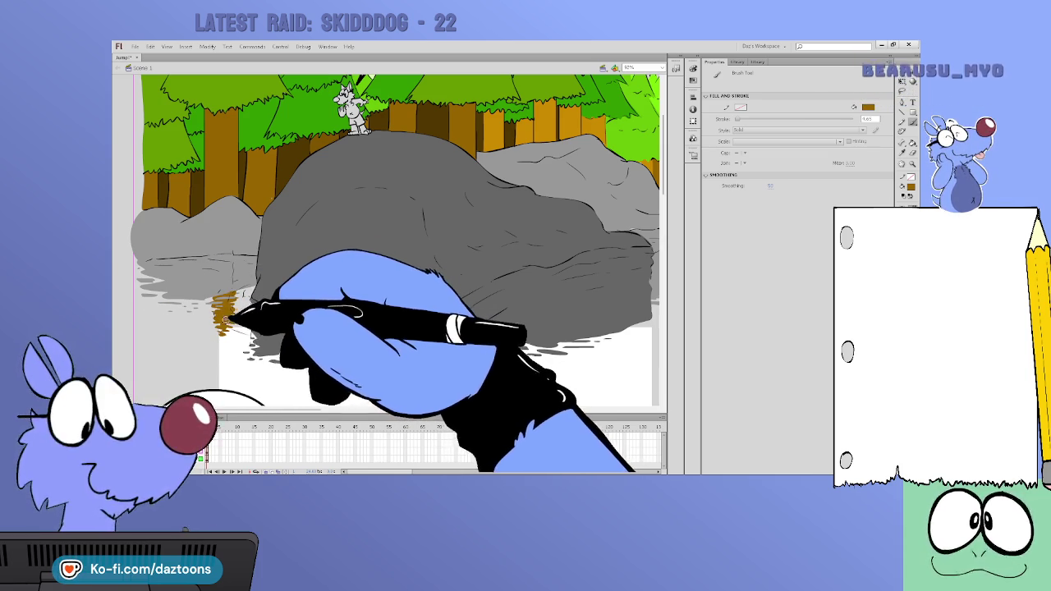
mouse_move(183, 293)
mouse_down()
mouse_move(160, 297)
mouse_move(163, 325)
mouse_up()
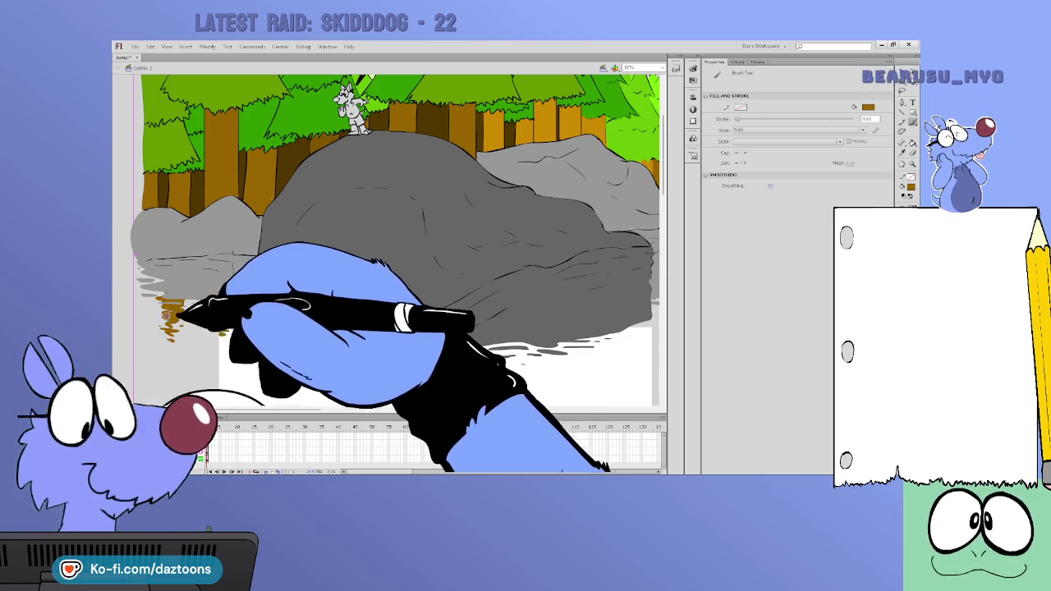
mouse_move(152, 274)
mouse_down()
mouse_move(139, 262)
mouse_move(139, 316)
mouse_move(148, 319)
mouse_up()
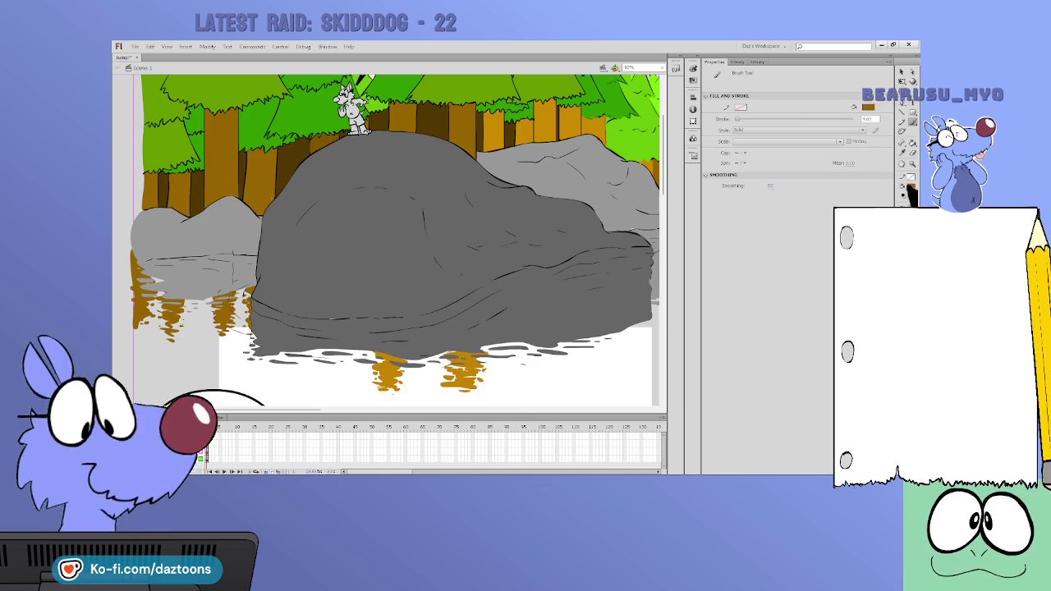
drag(460, 246, 238, 247)
mouse_move(279, 343)
mouse_down()
mouse_move(312, 347)
mouse_move(293, 347)
mouse_move(296, 374)
mouse_up()
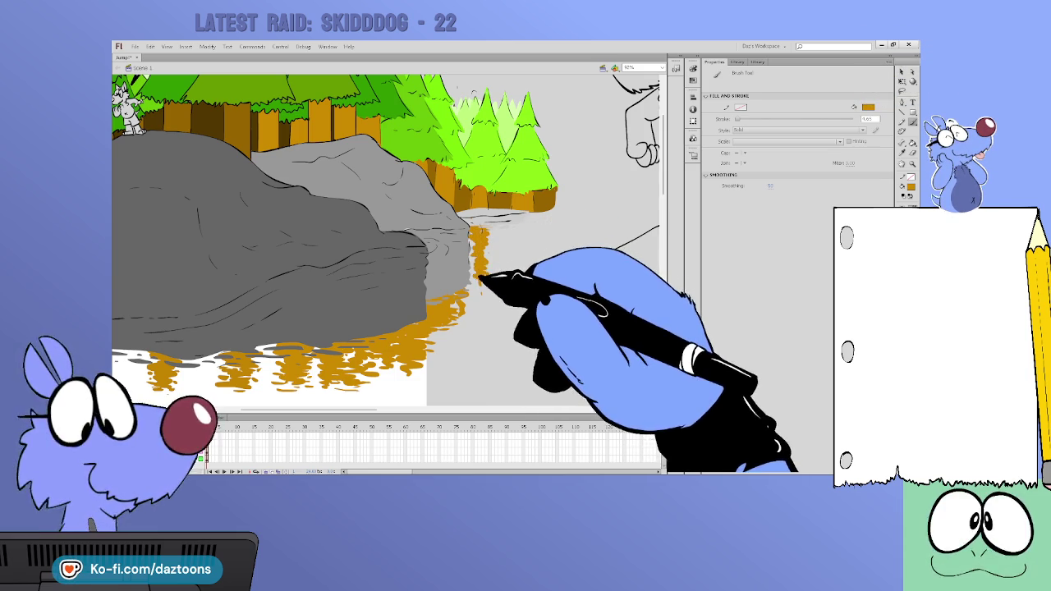
drag(525, 217, 517, 235)
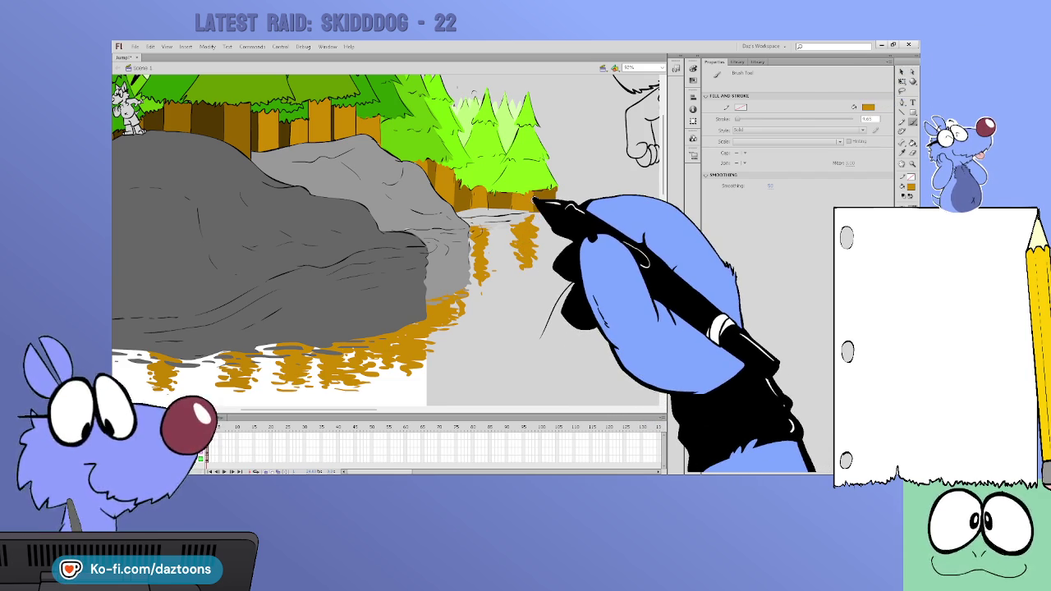
Eyedrop the bright tree green and brush the first green tree reflection
click(910, 187)
click(492, 169)
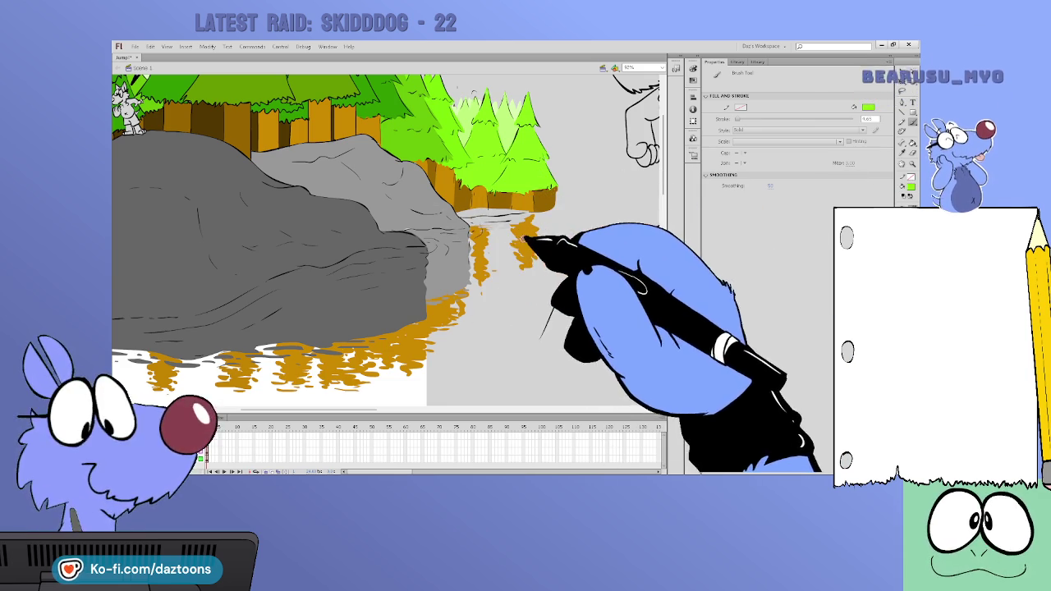
drag(481, 243, 527, 262)
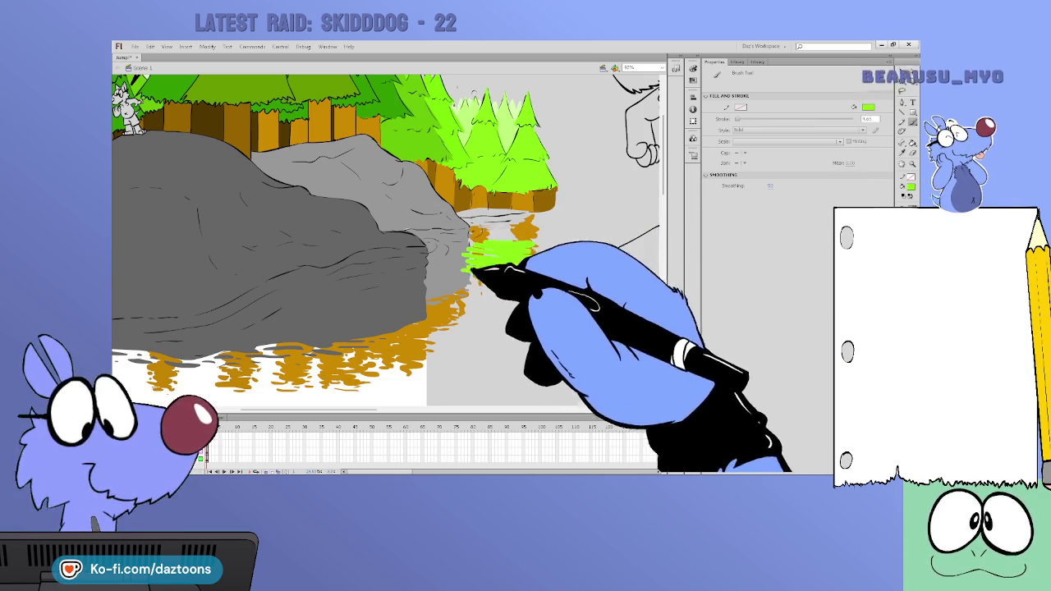
Scribble green reflections under the trees, down toward the water's front and further left
drag(475, 240, 499, 303)
mouse_move(528, 238)
mouse_down()
mouse_move(522, 273)
mouse_move(532, 293)
mouse_move(544, 241)
mouse_up()
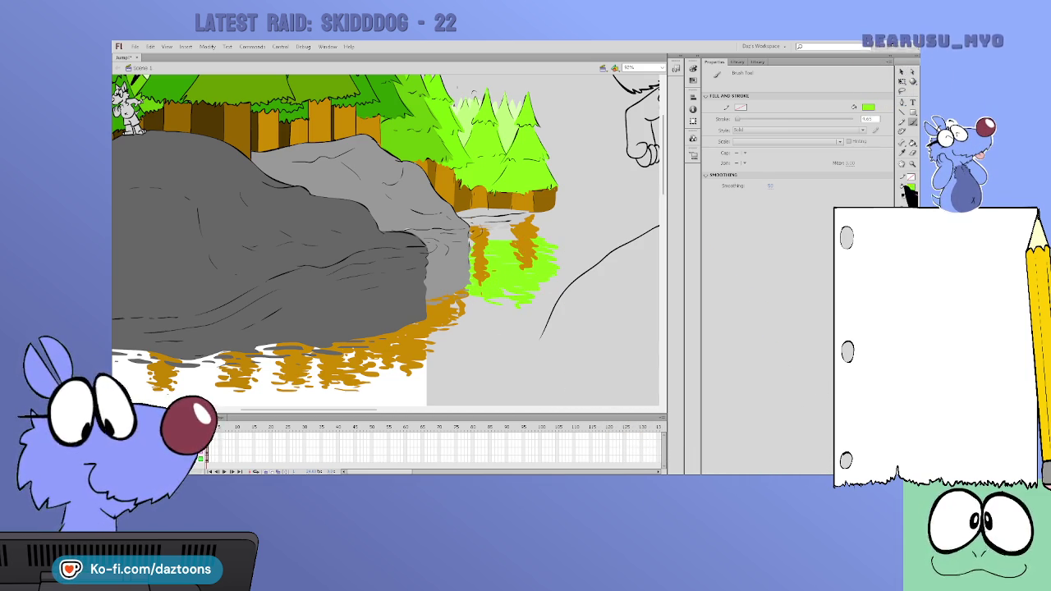
mouse_move(434, 311)
mouse_down()
mouse_move(480, 304)
mouse_move(417, 307)
mouse_move(468, 337)
mouse_up()
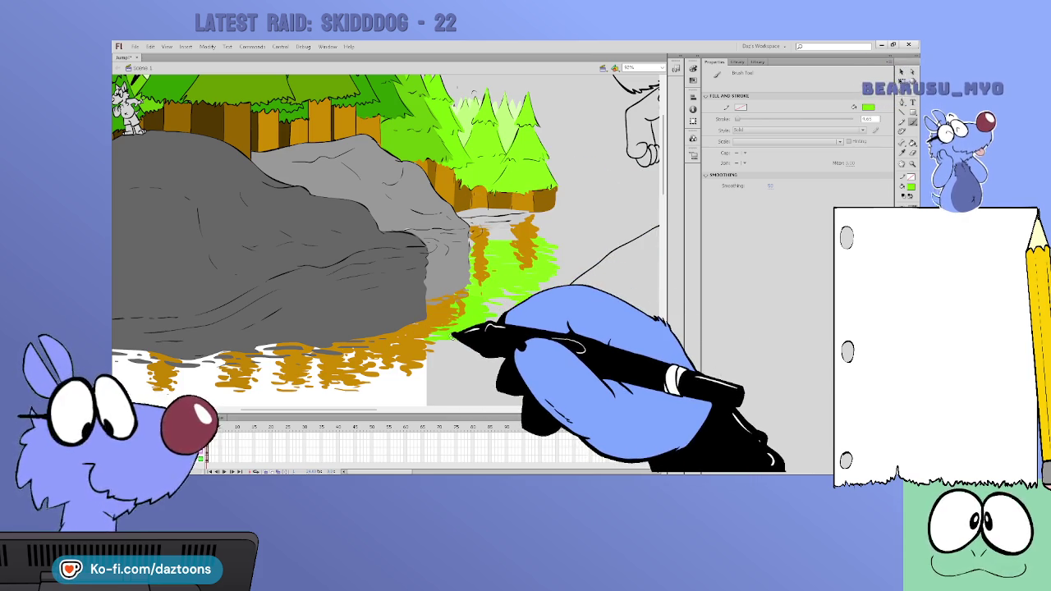
mouse_move(457, 335)
mouse_down()
mouse_move(399, 347)
mouse_move(446, 371)
mouse_move(434, 345)
mouse_move(485, 352)
mouse_move(462, 338)
mouse_up()
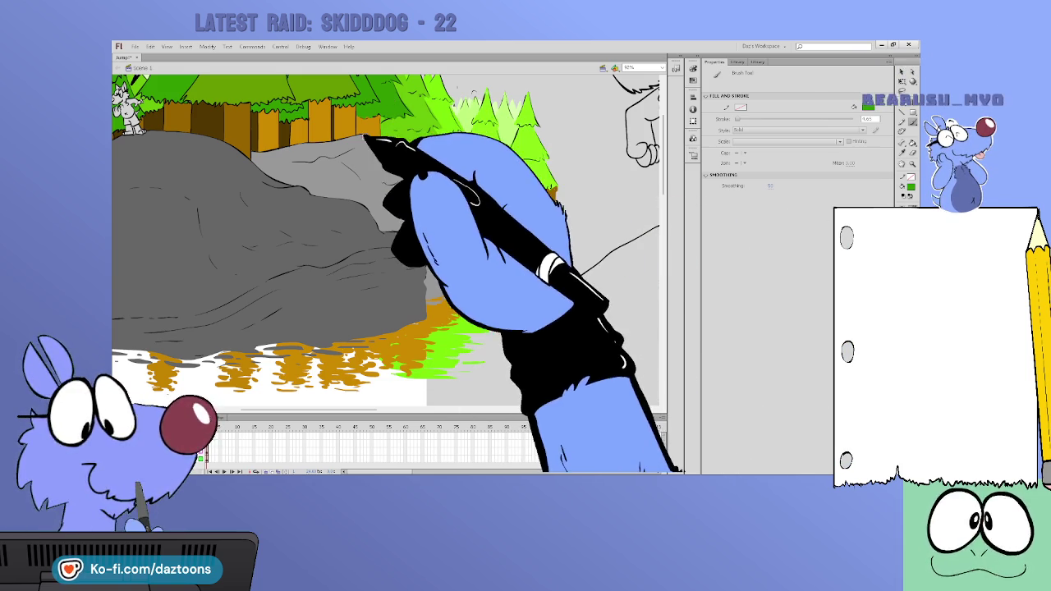
mouse_move(394, 374)
mouse_down()
mouse_move(352, 368)
mouse_move(401, 399)
mouse_up()
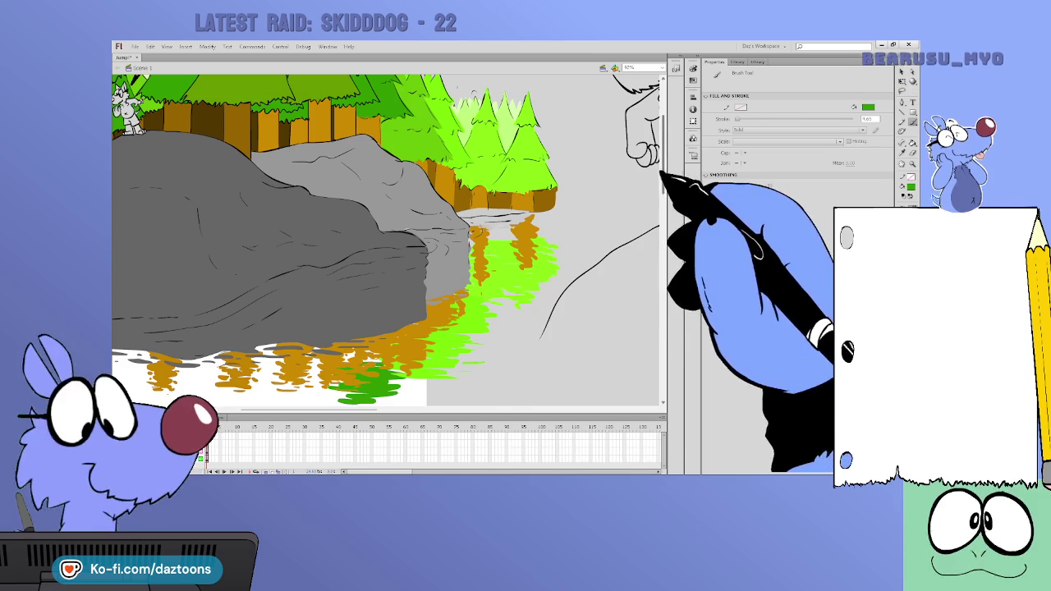
scroll(570, 219, down, 3)
mouse_move(358, 294)
mouse_down()
mouse_move(329, 317)
mouse_move(347, 312)
mouse_move(328, 305)
mouse_move(373, 312)
mouse_up()
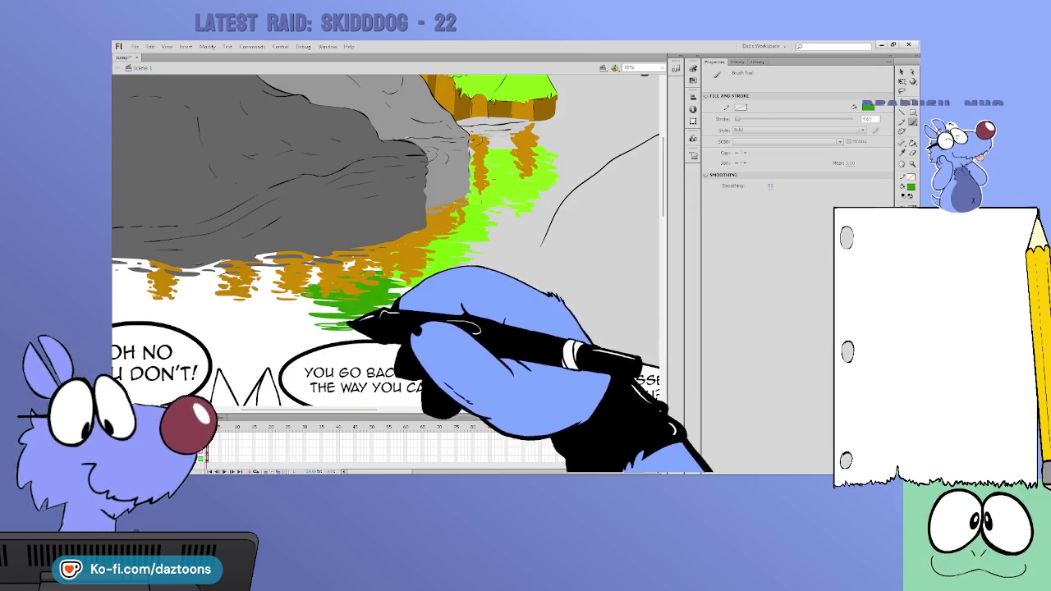
mouse_move(304, 282)
mouse_down()
mouse_move(283, 272)
mouse_move(258, 282)
mouse_move(325, 305)
mouse_move(258, 305)
mouse_move(305, 328)
mouse_move(305, 317)
mouse_move(255, 322)
mouse_up()
Pan the view and brush more green tree reflections onto the water's left side
scroll(386, 374, left, 2)
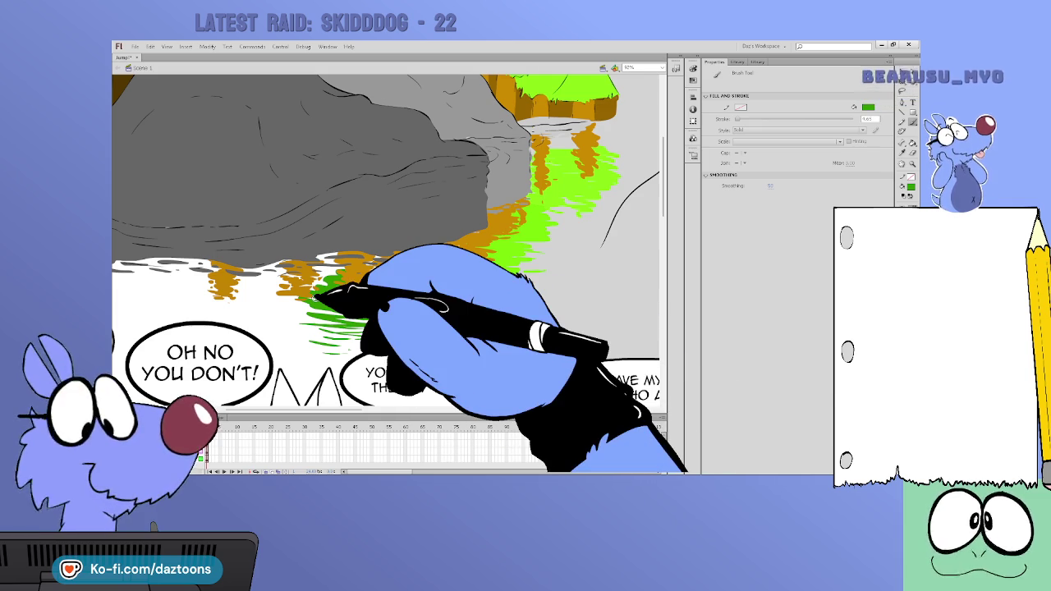
drag(663, 214, 663, 175)
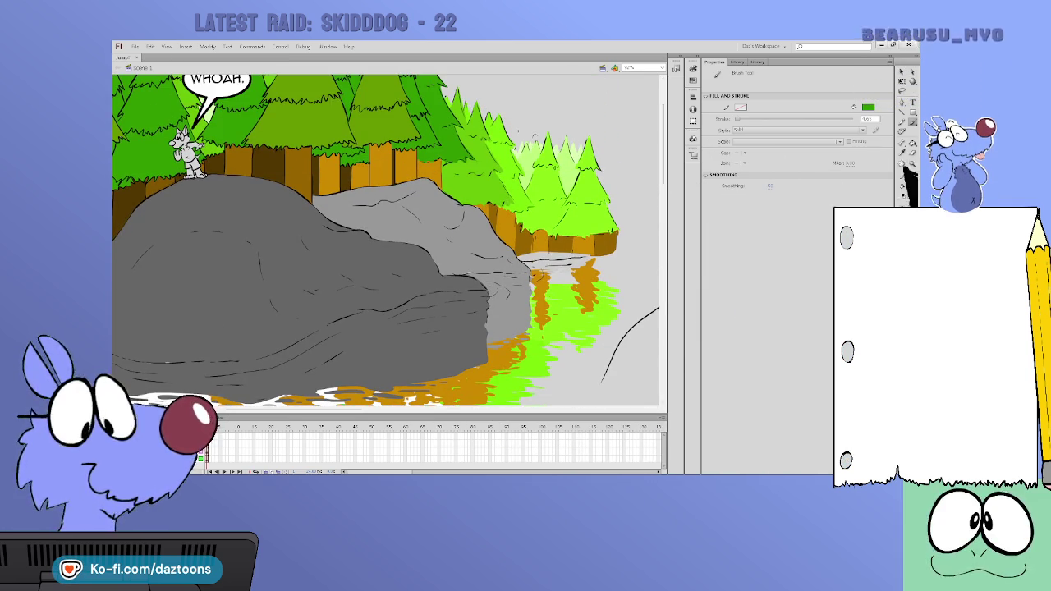
key(v)
key(k)
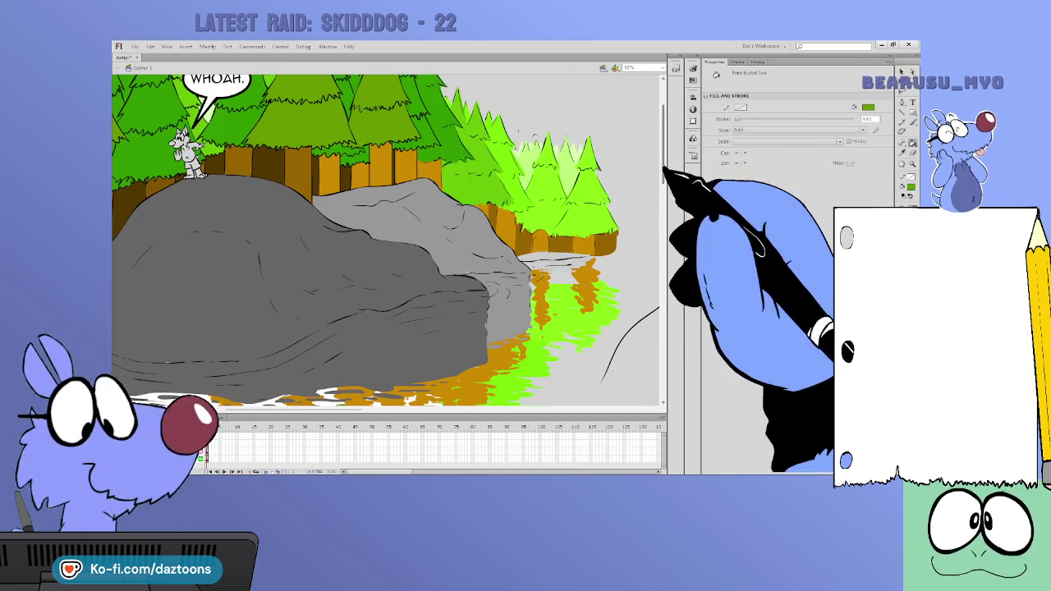
drag(662, 161, 662, 190)
click(912, 121)
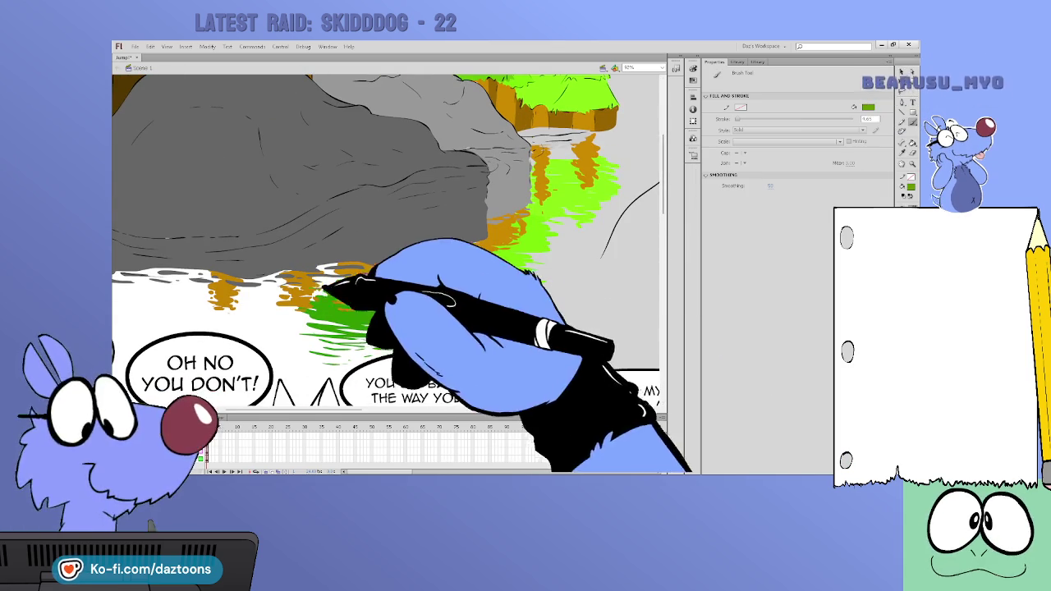
drag(264, 294, 312, 318)
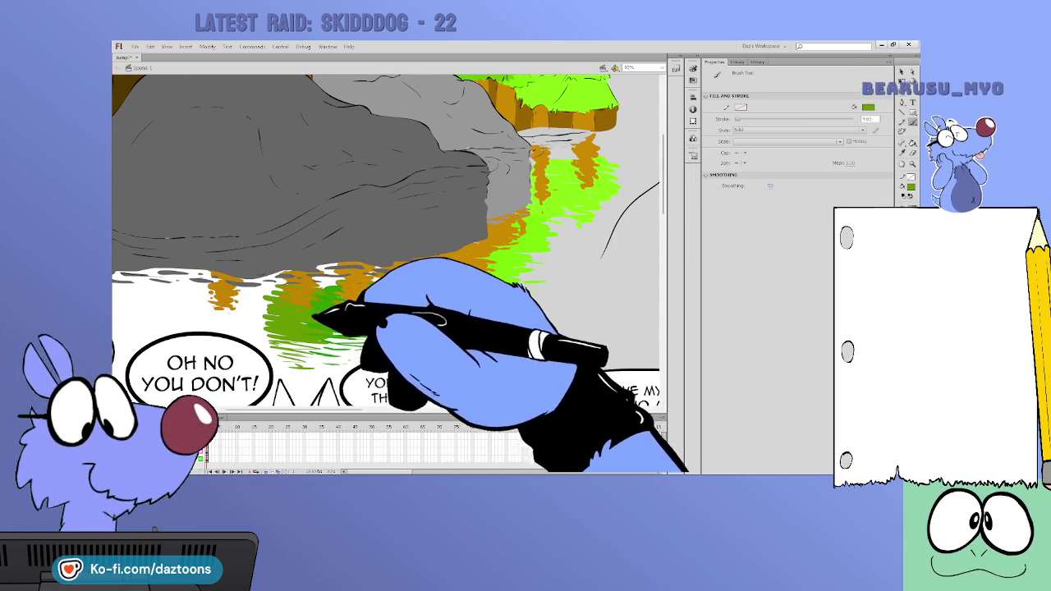
drag(282, 318, 239, 321)
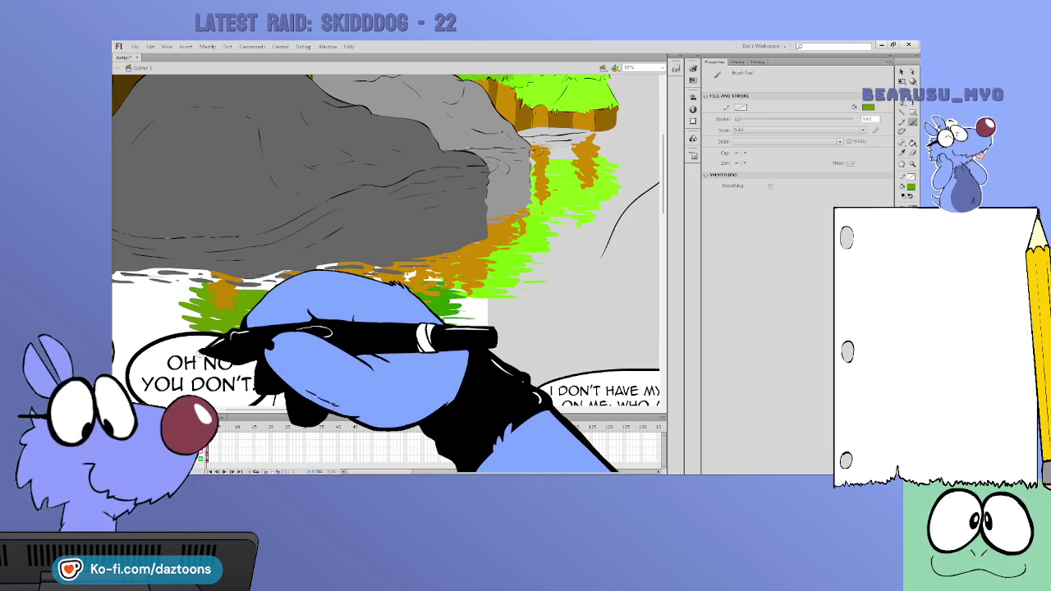
drag(232, 338, 310, 413)
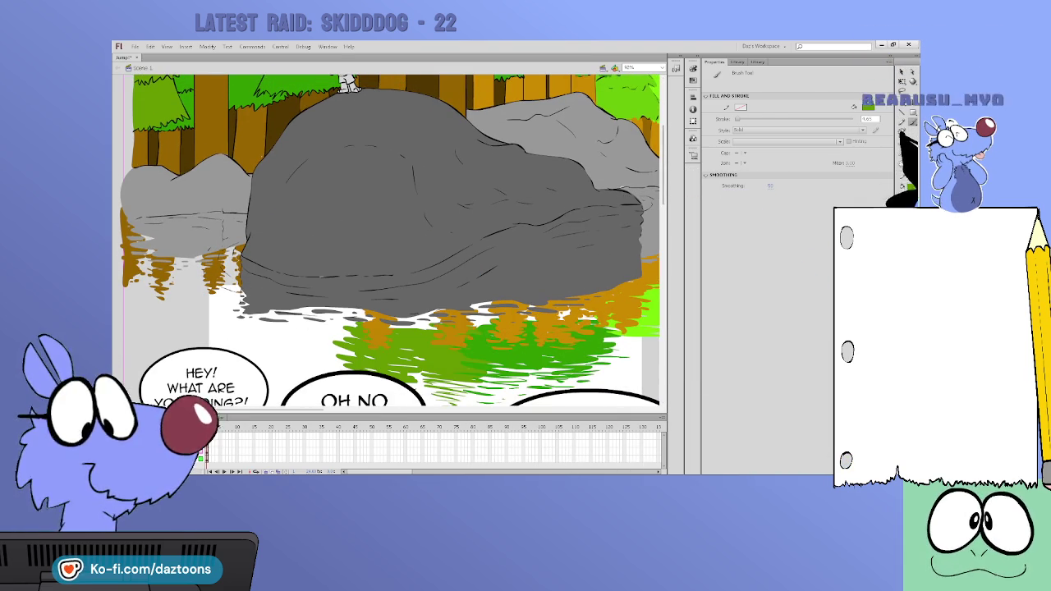
Paint a green reflection stroke in the water below the rock
key(k)
key(b)
mouse_move(279, 312)
mouse_down()
mouse_move(361, 322)
mouse_move(279, 345)
mouse_up()
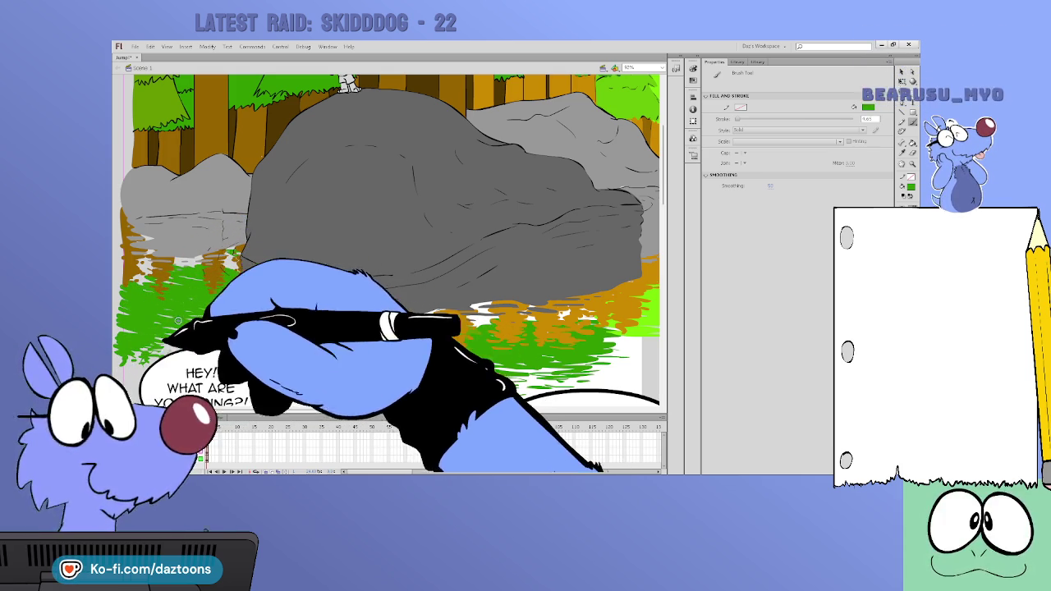
Zoom out with Ctrl+- to view the whole comic page
scroll(394, 238, up, 1)
scroll(394, 238, up, 2)
scroll(394, 238, up, 1)
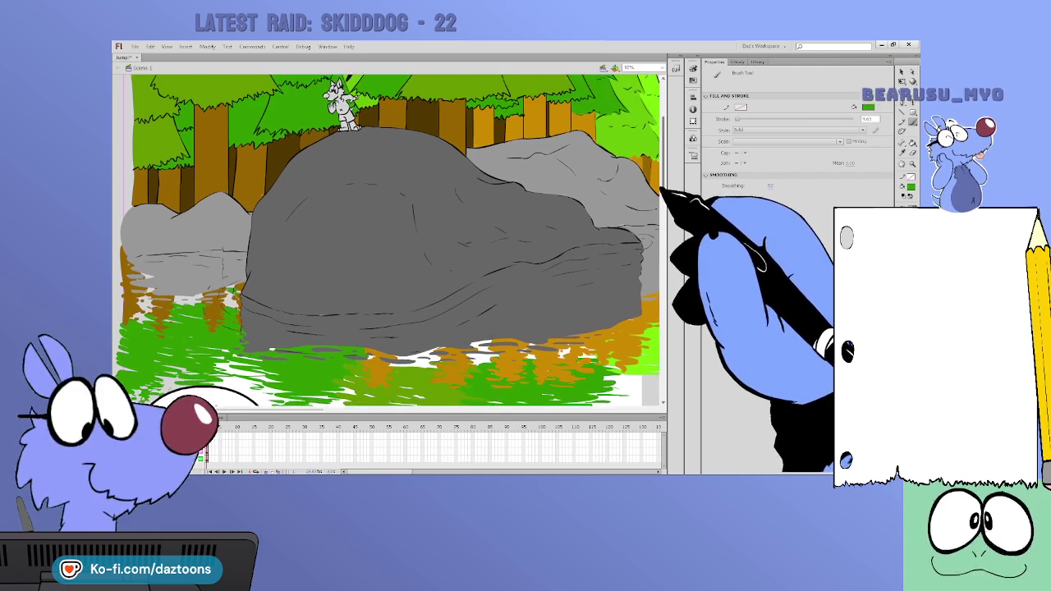
key(k)
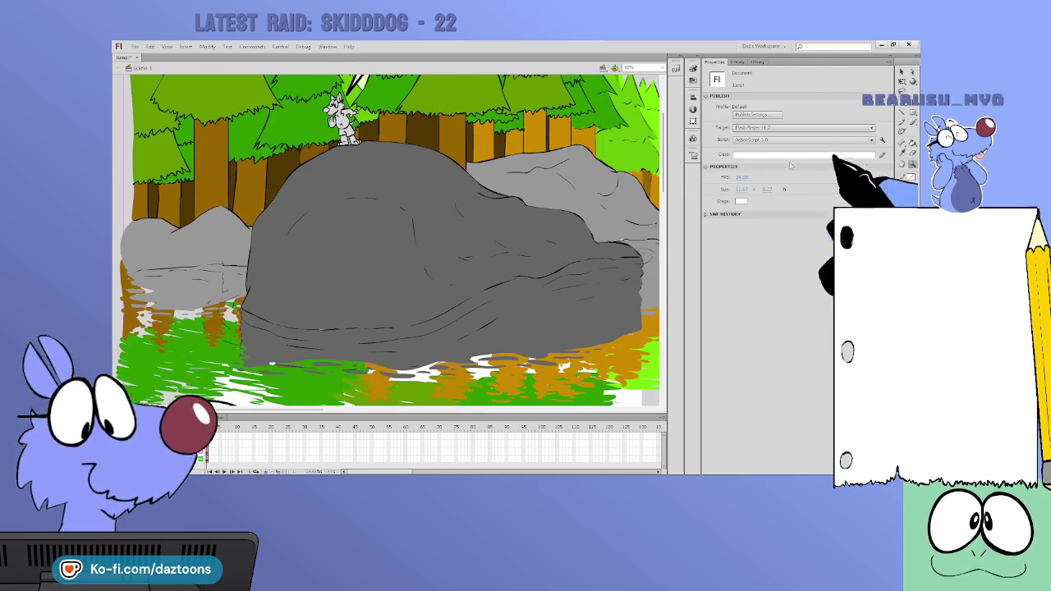
key(v)
key(ctrl+minus)
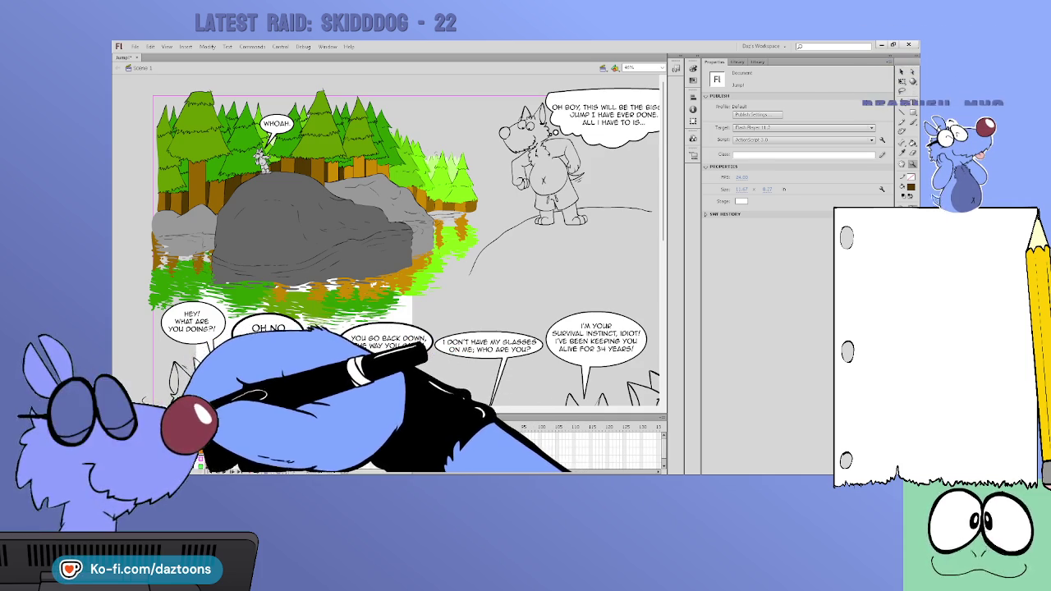
Undo a stray brown loop around the rock and zoom back in on the rock and water
key(b)
mouse_move(434, 223)
mouse_down()
mouse_move(467, 230)
mouse_move(448, 256)
mouse_up()
drag(242, 293, 451, 223)
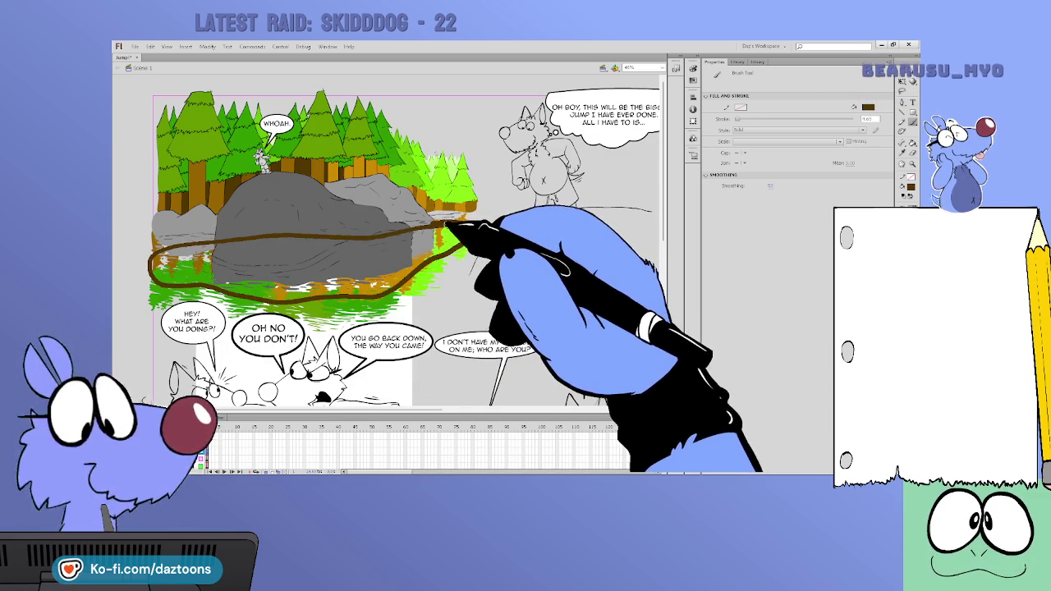
key(ctrl+z)
key(ctrl+1)
key(b)
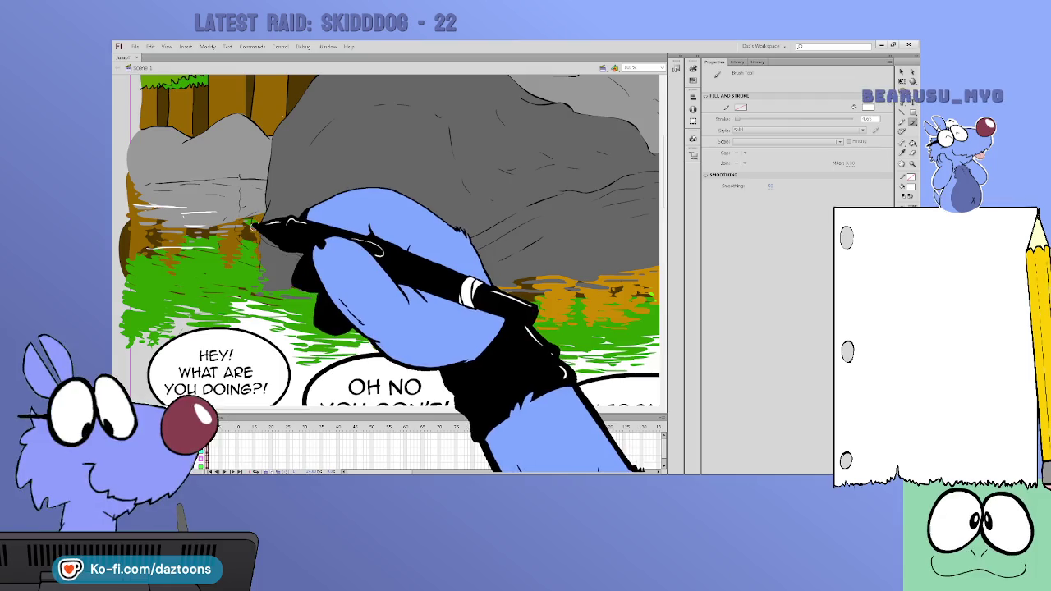
Paint white ripple highlights across the water and at the rock's waterline, then zoom out
mouse_move(263, 221)
mouse_down()
mouse_move(336, 261)
mouse_move(411, 261)
mouse_up()
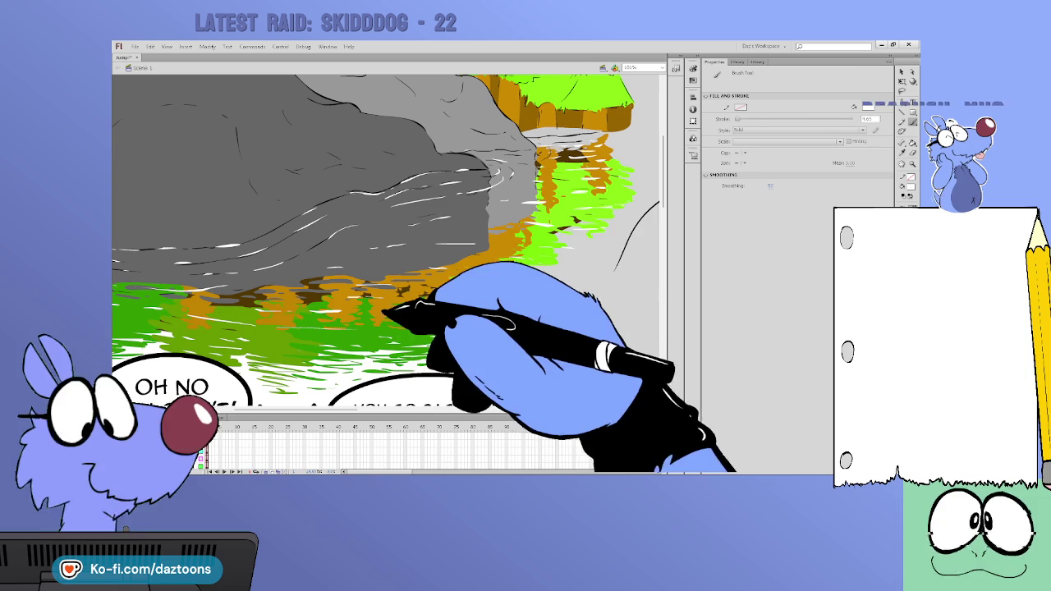
scroll(365, 343, left, 3)
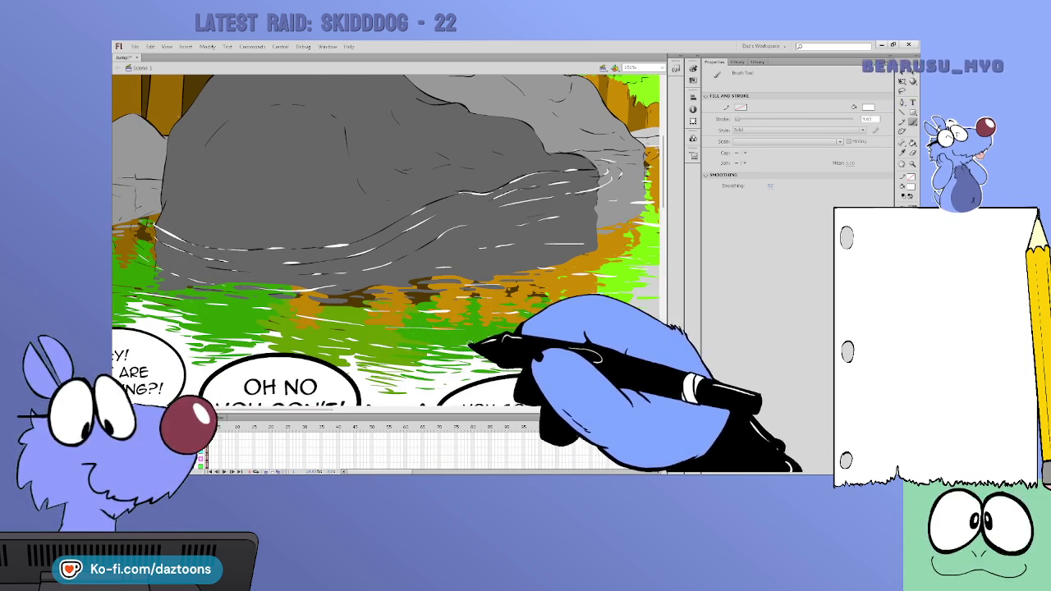
scroll(275, 406, left, 3)
scroll(275, 406, left, 3)
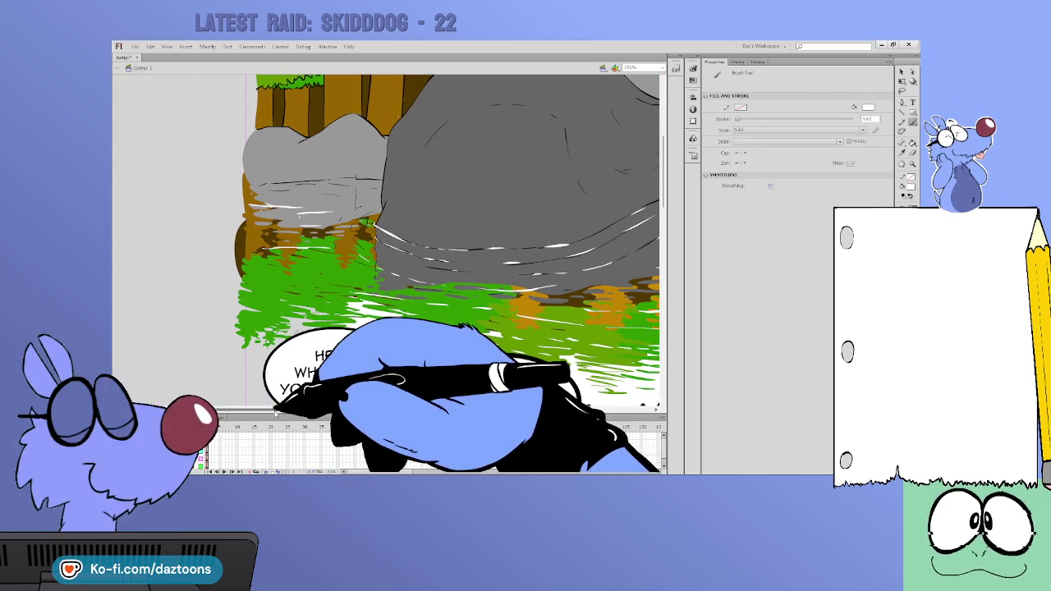
drag(364, 240, 353, 220)
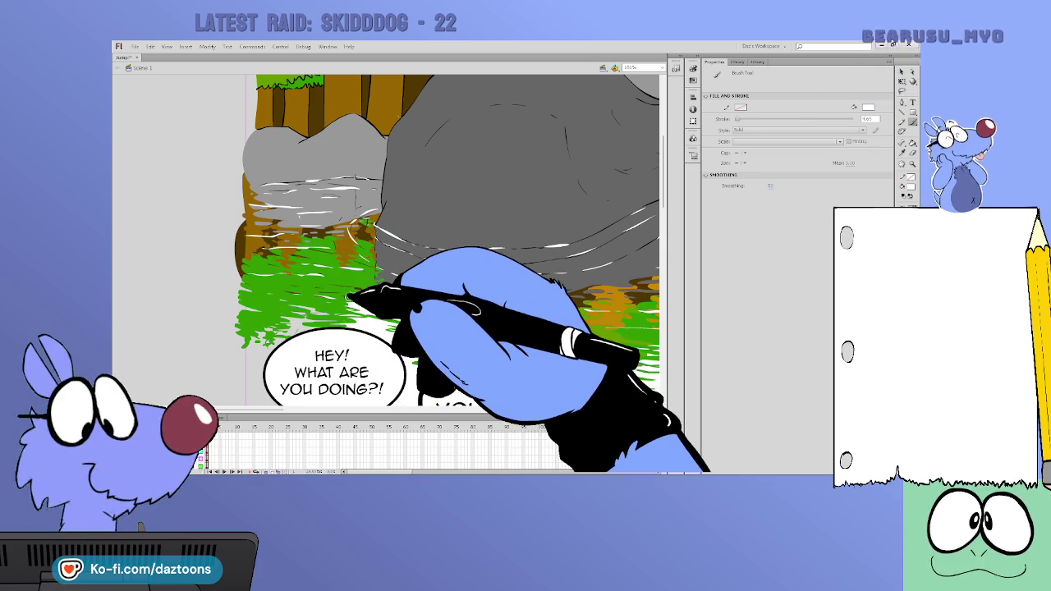
key(z)
key(ctrl+minus)
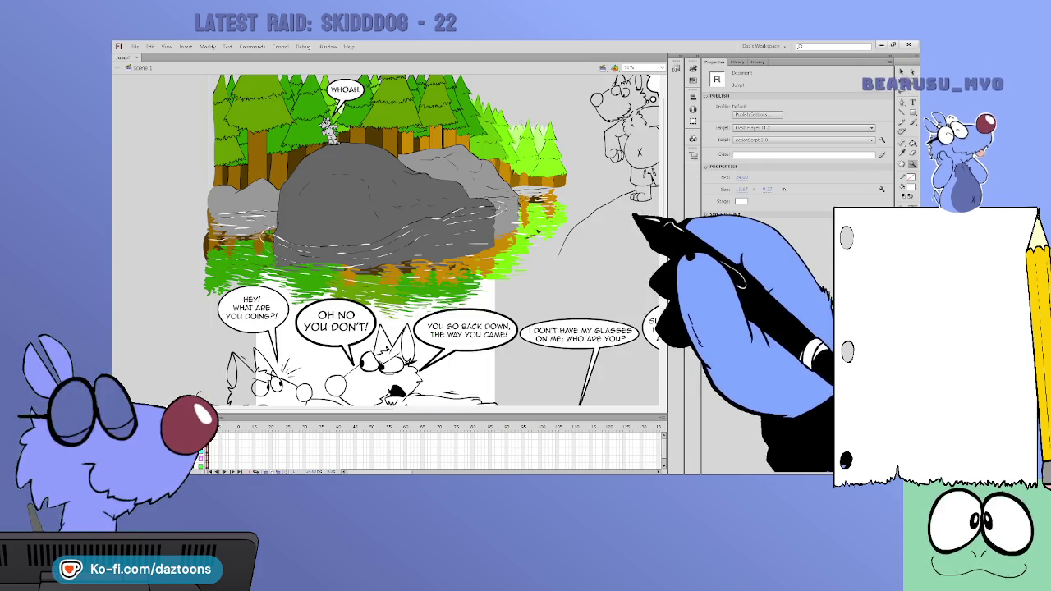
Draw a light-blue rectangle over the forest panel's sky area behind the trees
scroll(433, 238, up, 2)
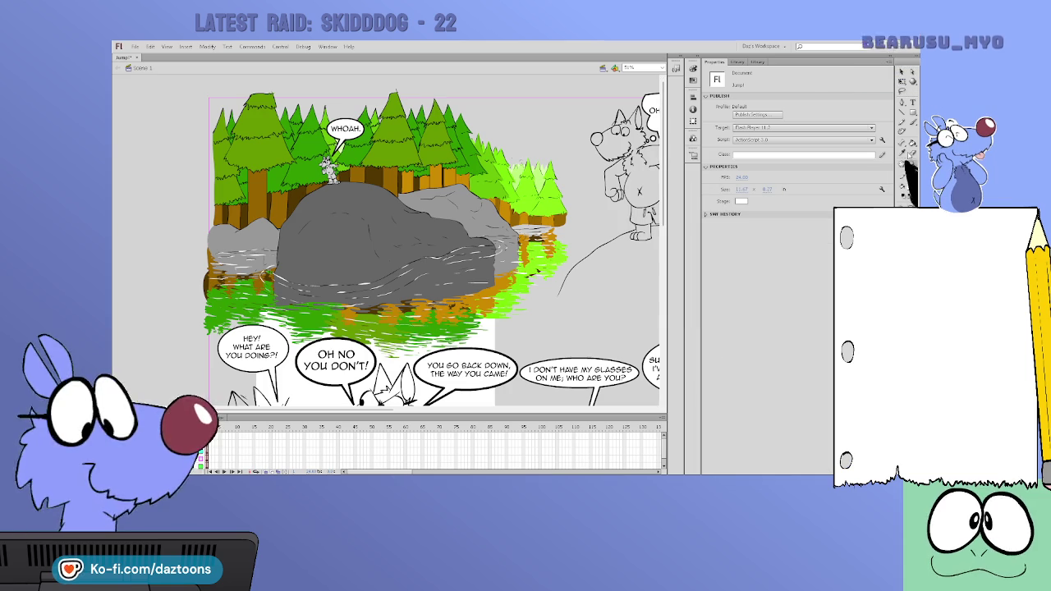
key(r)
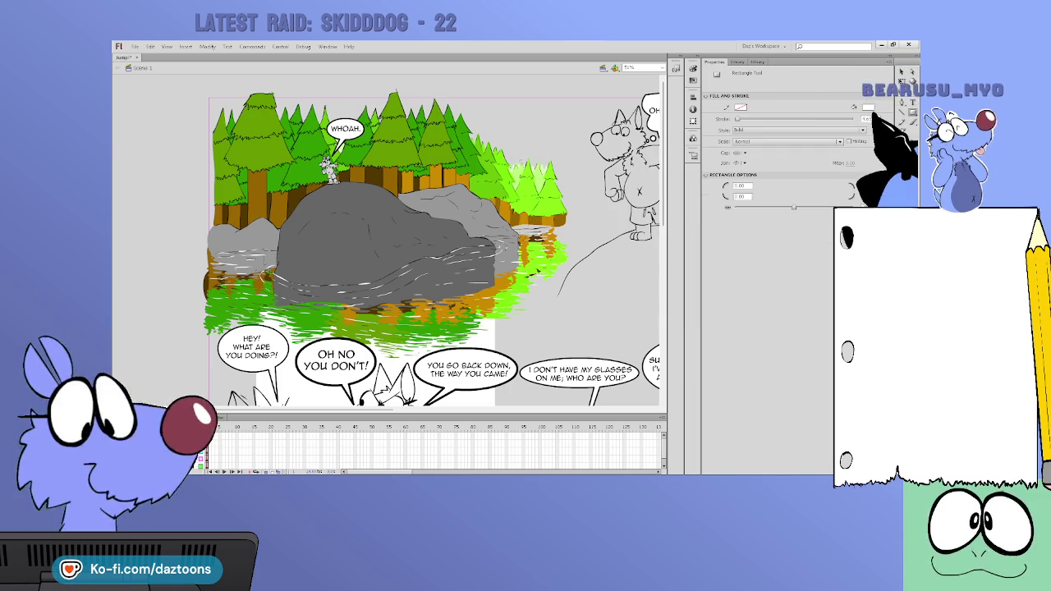
key(F6)
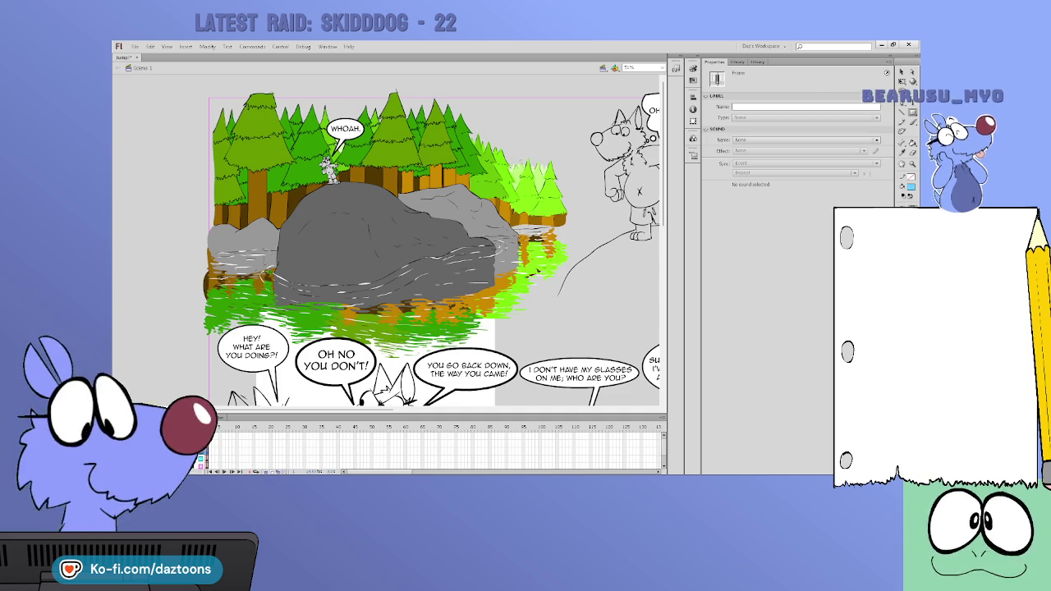
mouse_move(207, 93)
mouse_down()
mouse_move(574, 253)
mouse_move(557, 260)
mouse_up()
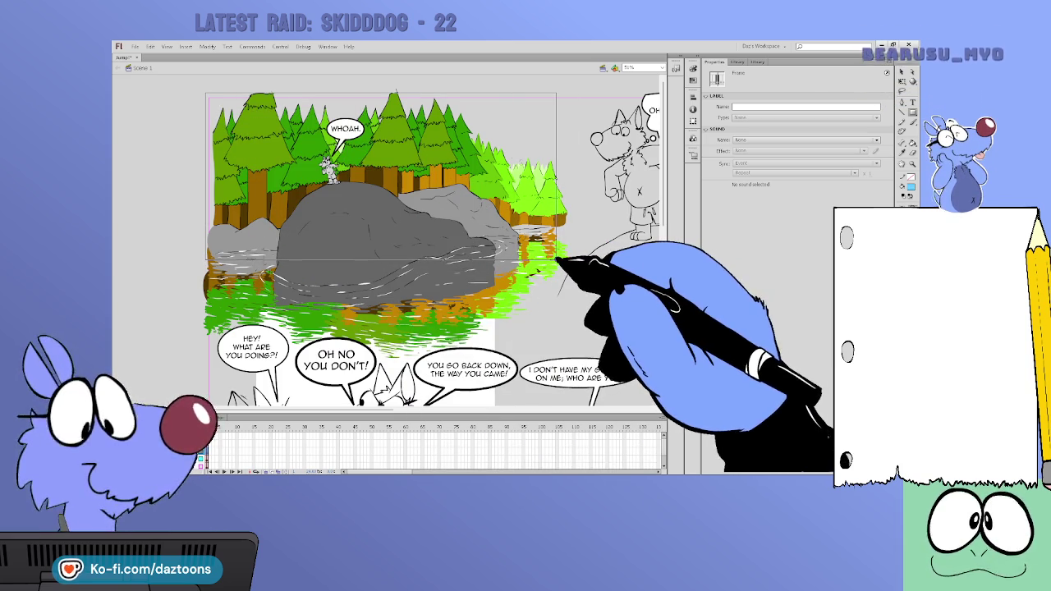
drag(551, 259, 552, 259)
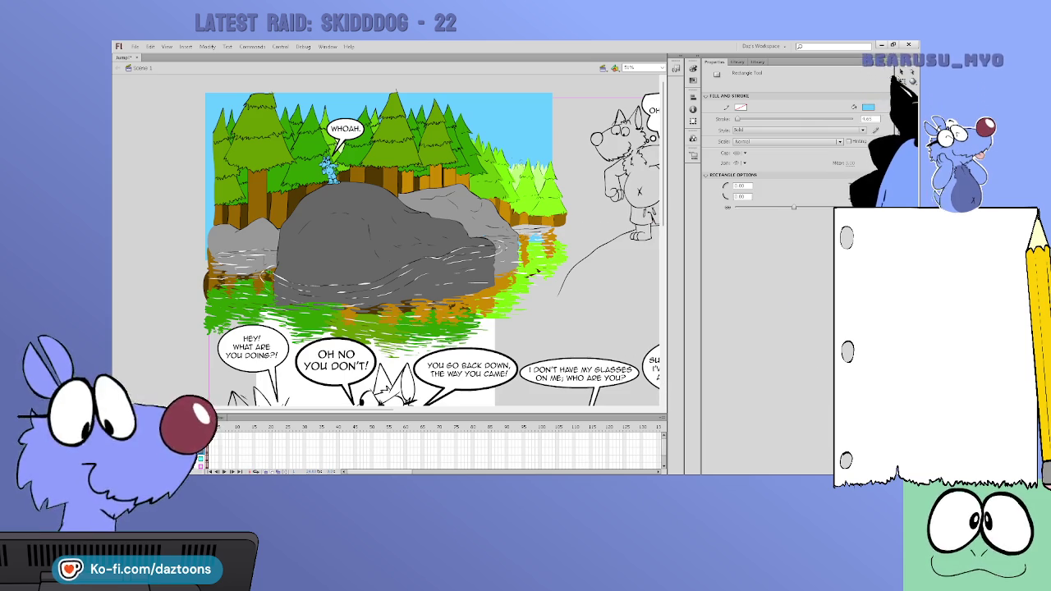
click(900, 73)
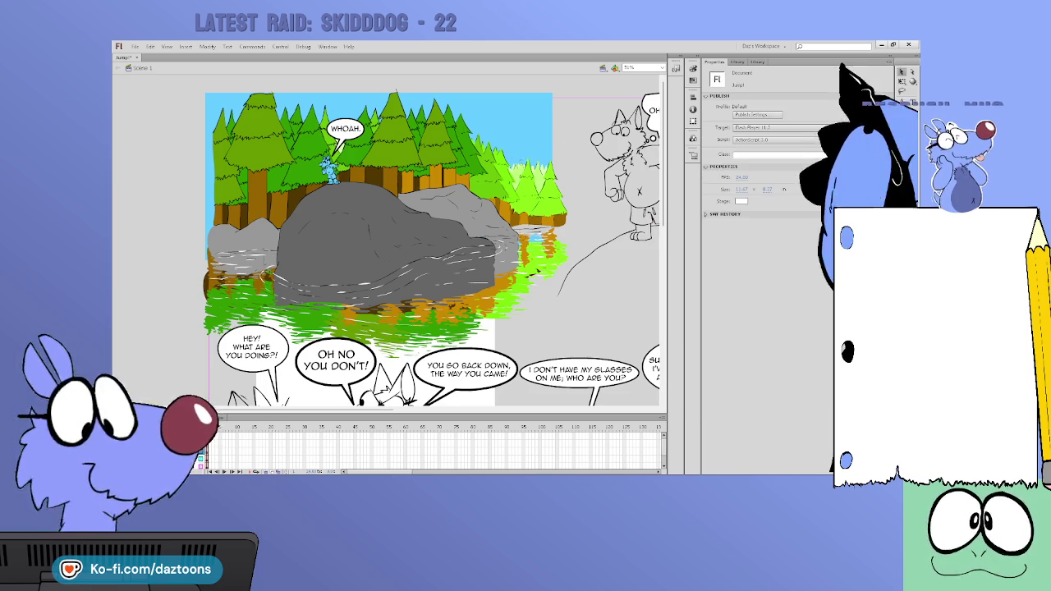
Try a dark-to-white gradient on the sky fill, then revert to solid light blue
click(520, 136)
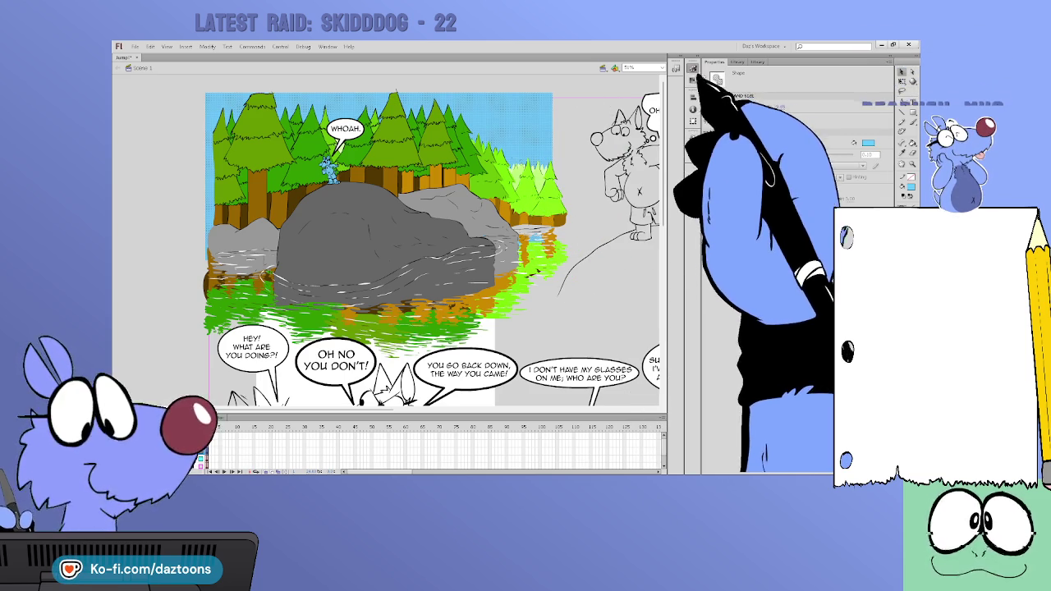
click(680, 106)
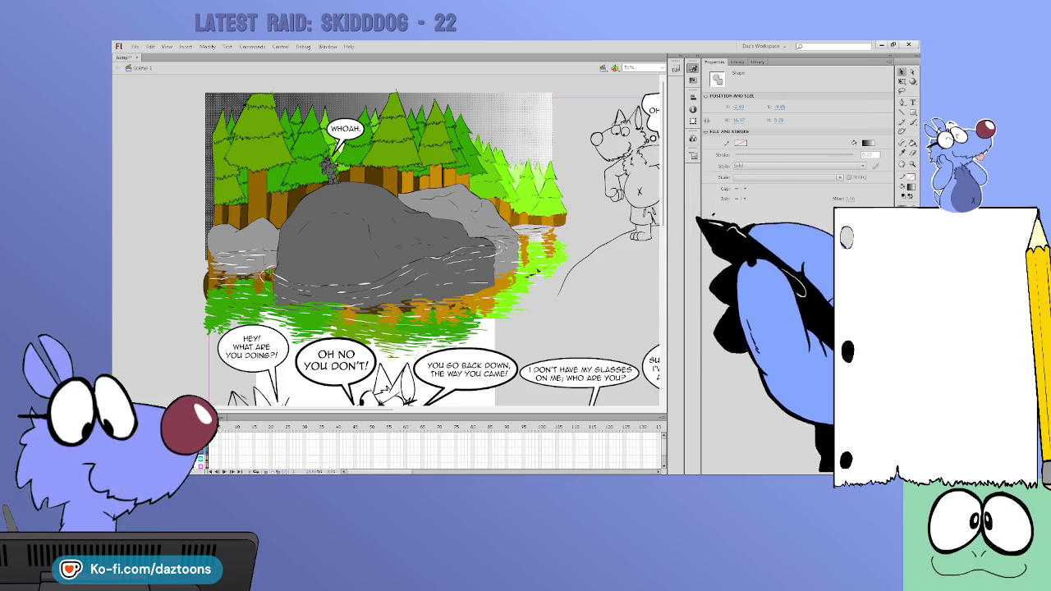
key(ctrl+z)
click(901, 82)
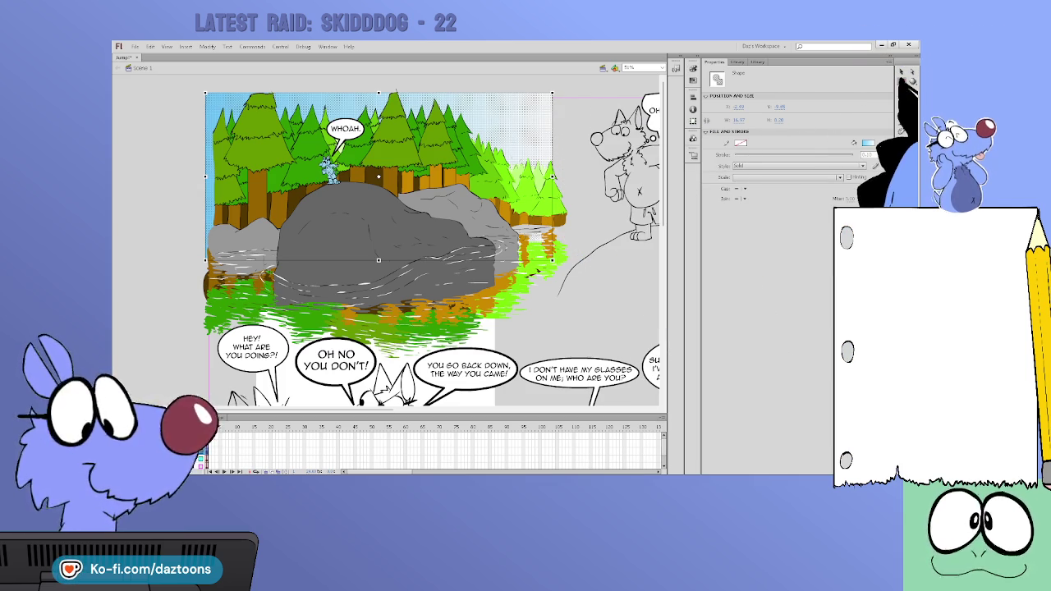
key(Escape)
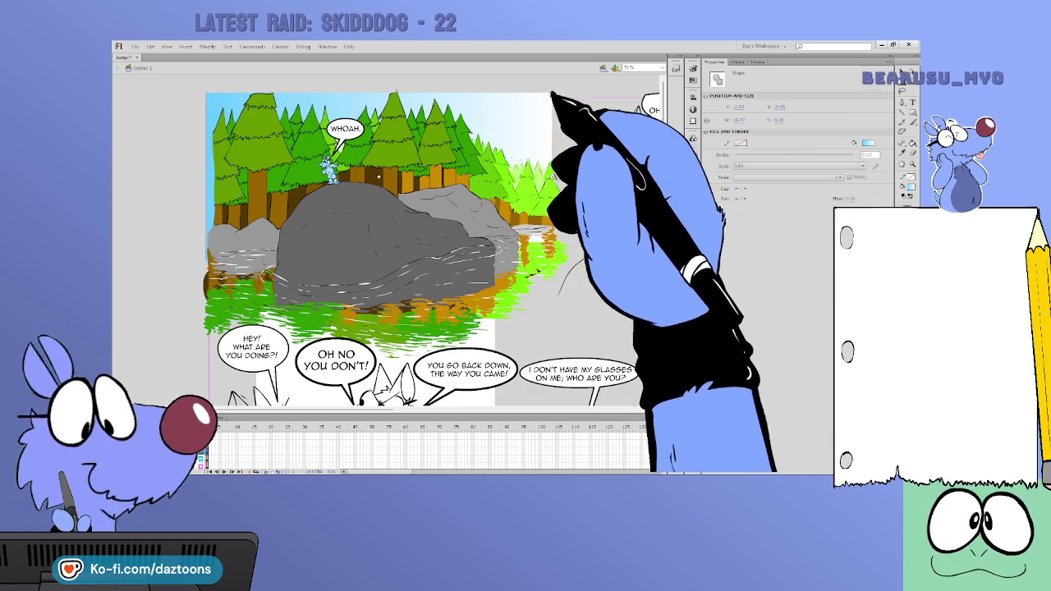
key(ctrl+z)
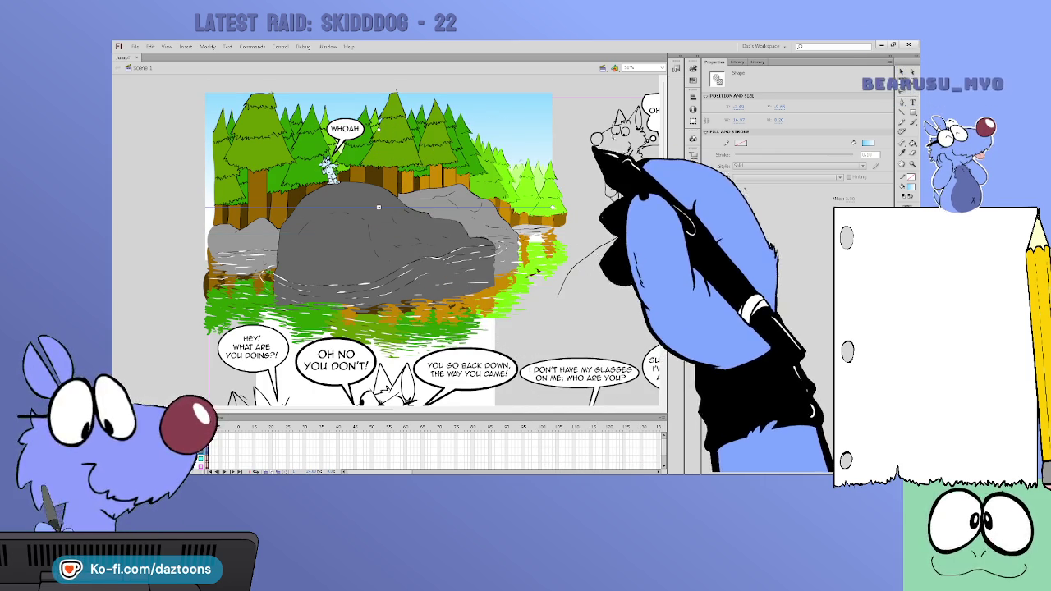
Reposition the sky fill so light blue sits behind the trees and stream
click(492, 123)
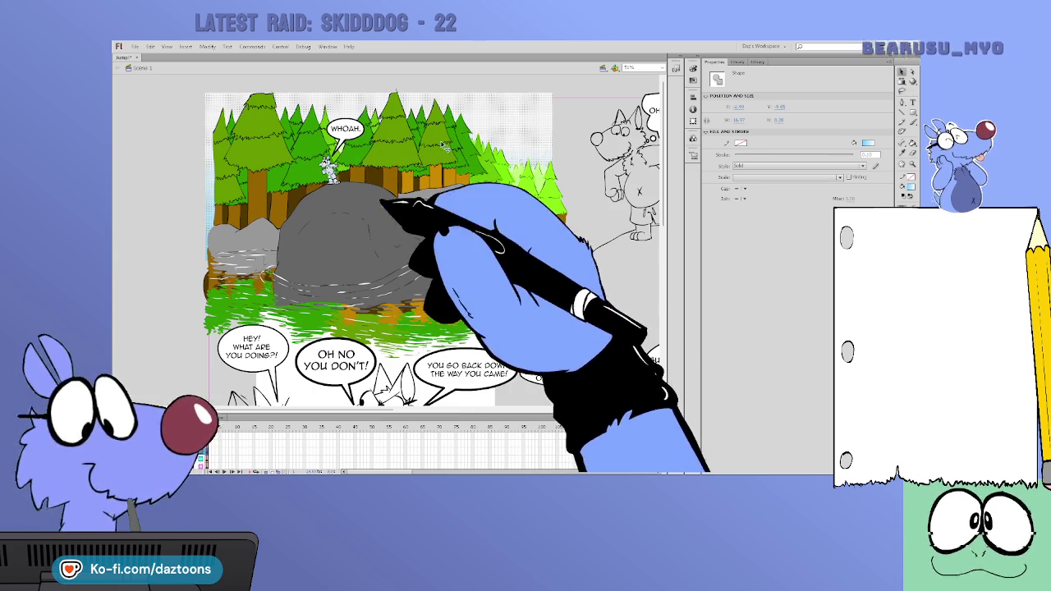
drag(511, 282, 528, 246)
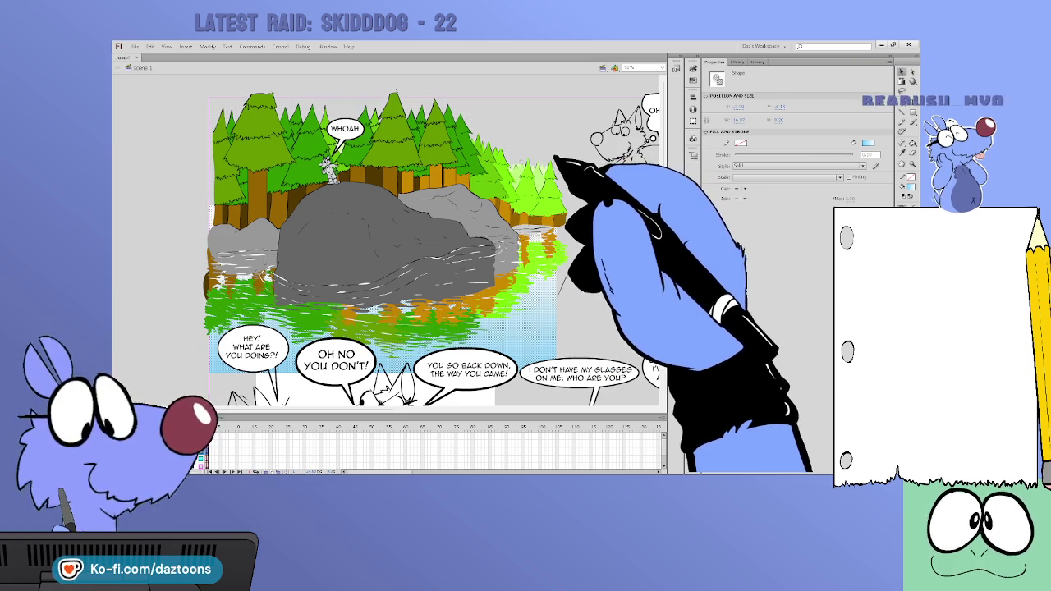
key(ctrl+z)
key(ctrl+z)
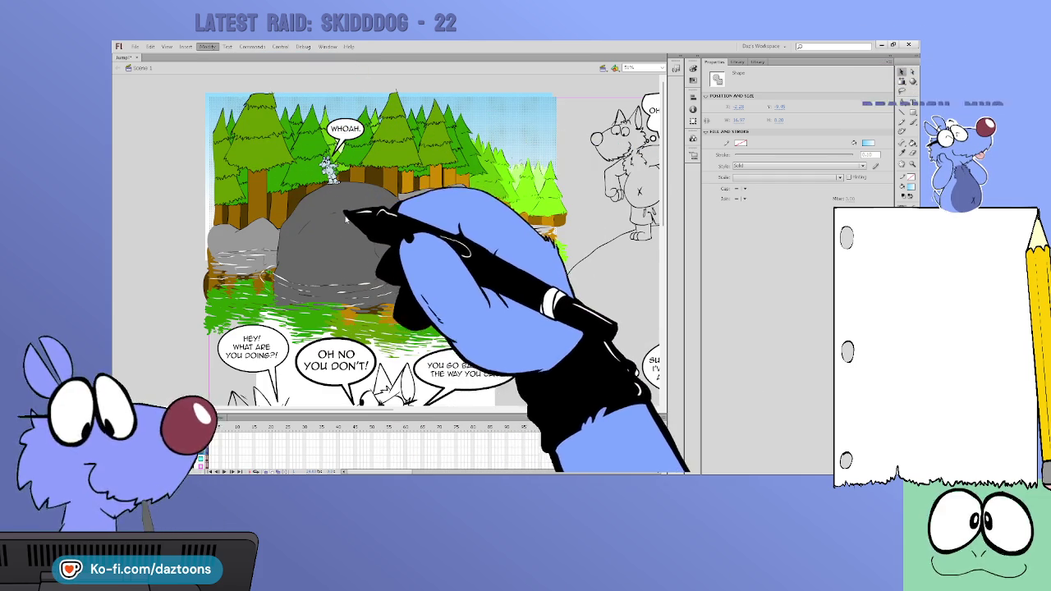
key(ctrl+z)
key(ctrl+z)
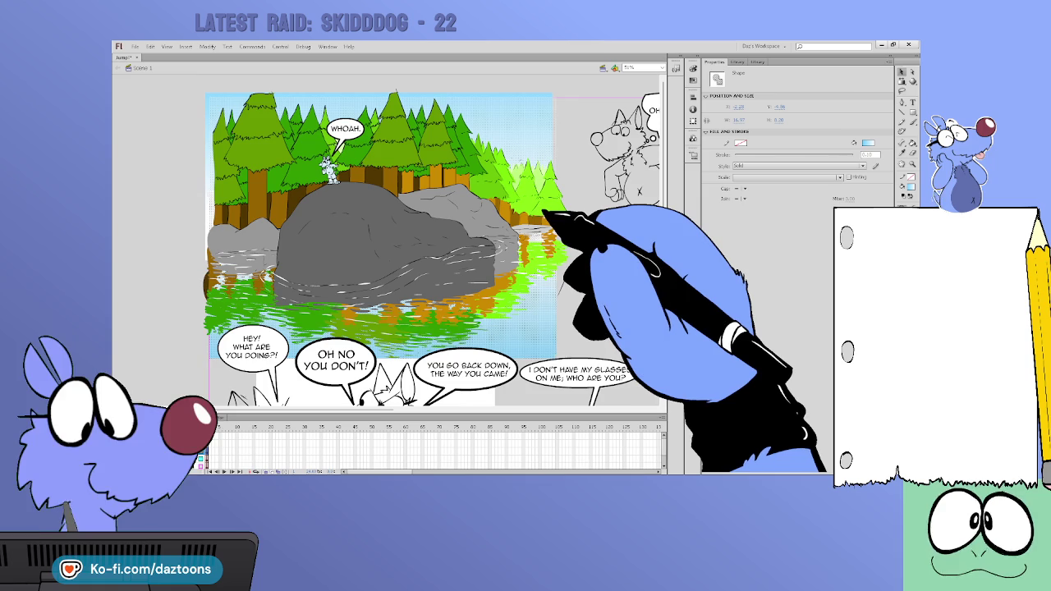
Toggle the speech-bubble layer's outline view, then hide that layer
key(ctrl+z)
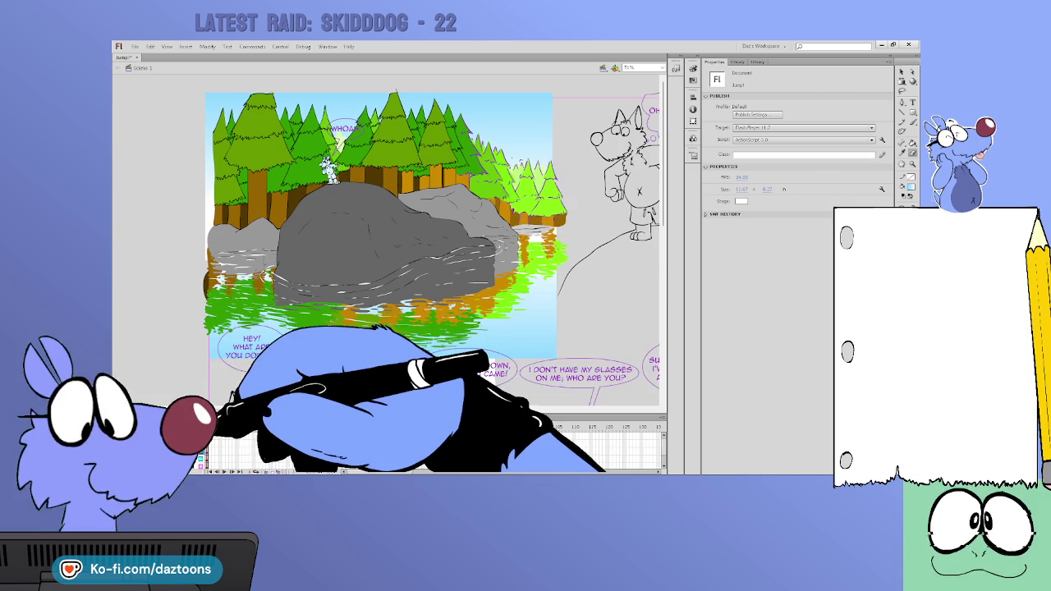
key(ctrl+a)
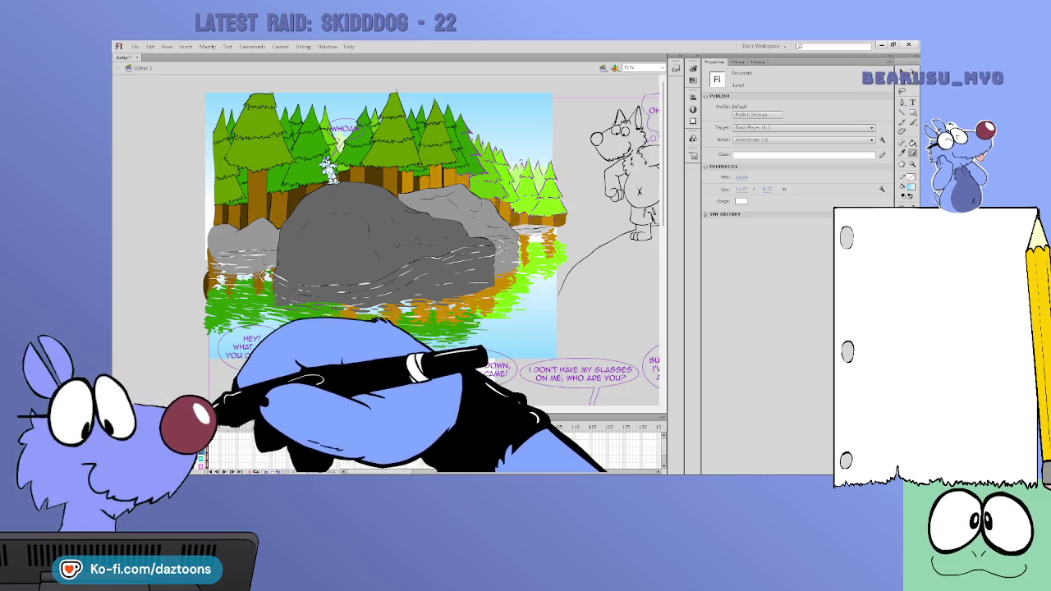
click(200, 456)
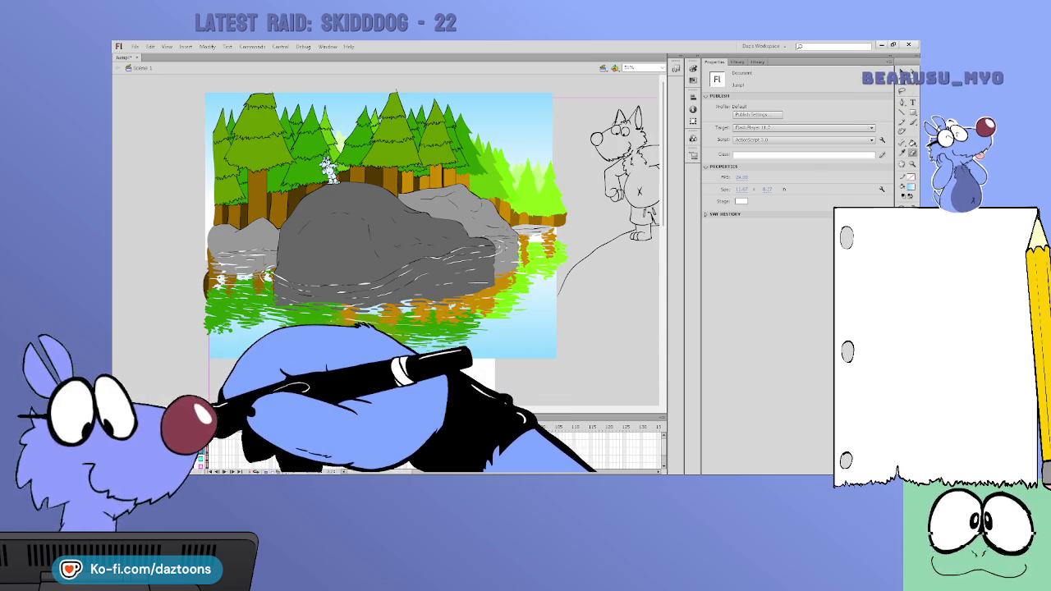
Show the speech bubble layer again and select the frame holding the bubbles
key(Delete)
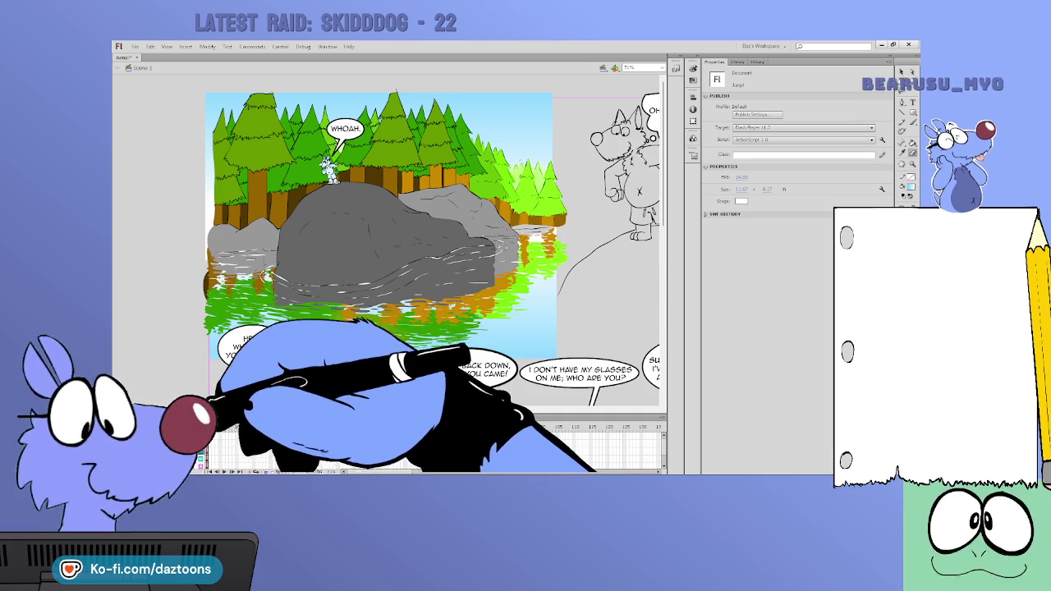
click(200, 456)
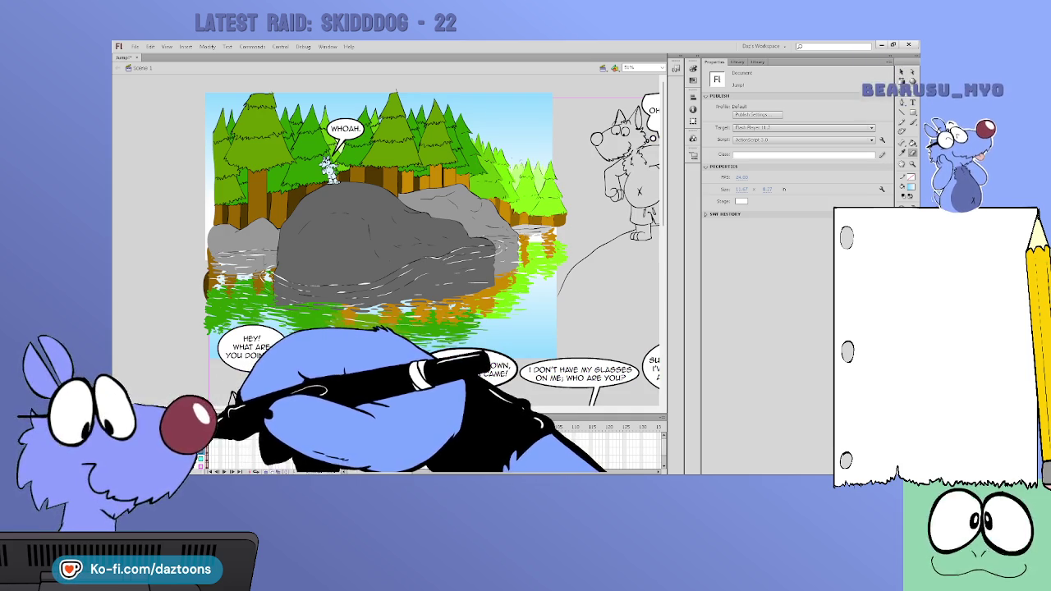
click(210, 458)
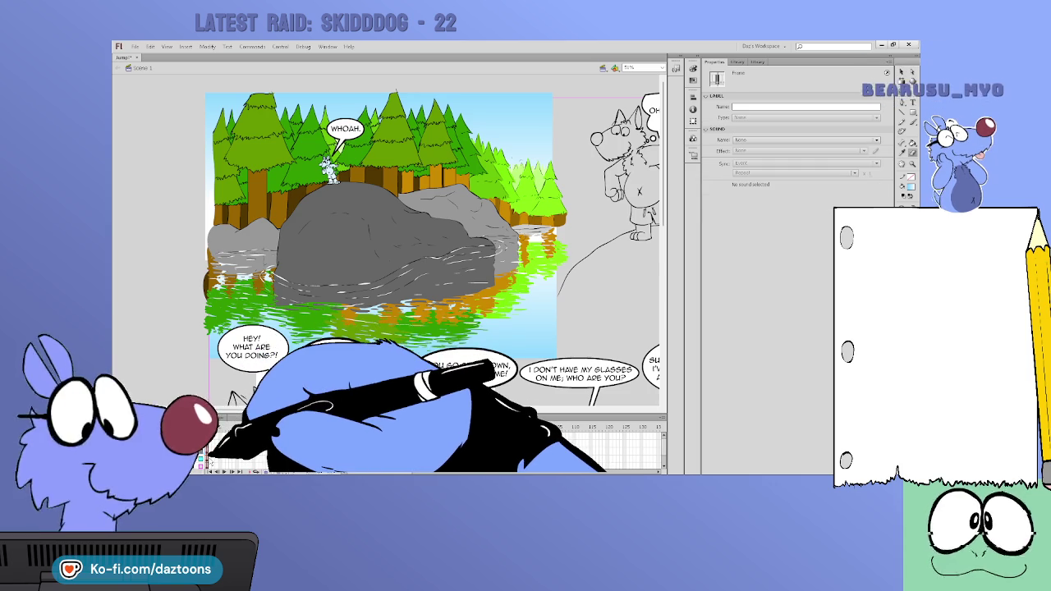
click(210, 458)
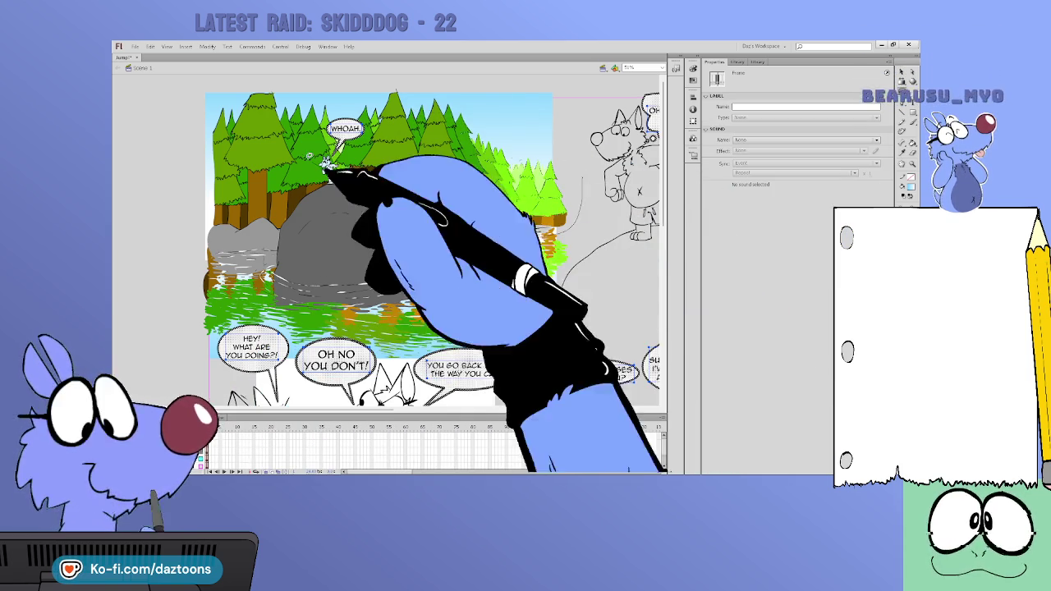
mouse_move(300, 106)
mouse_down()
mouse_move(574, 190)
mouse_move(558, 193)
mouse_up()
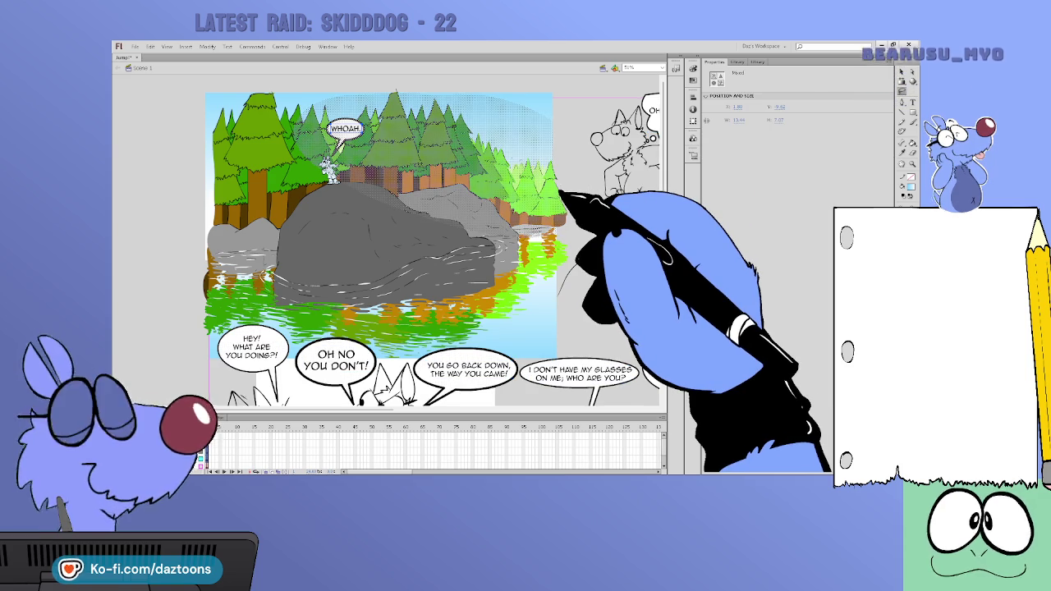
click(217, 406)
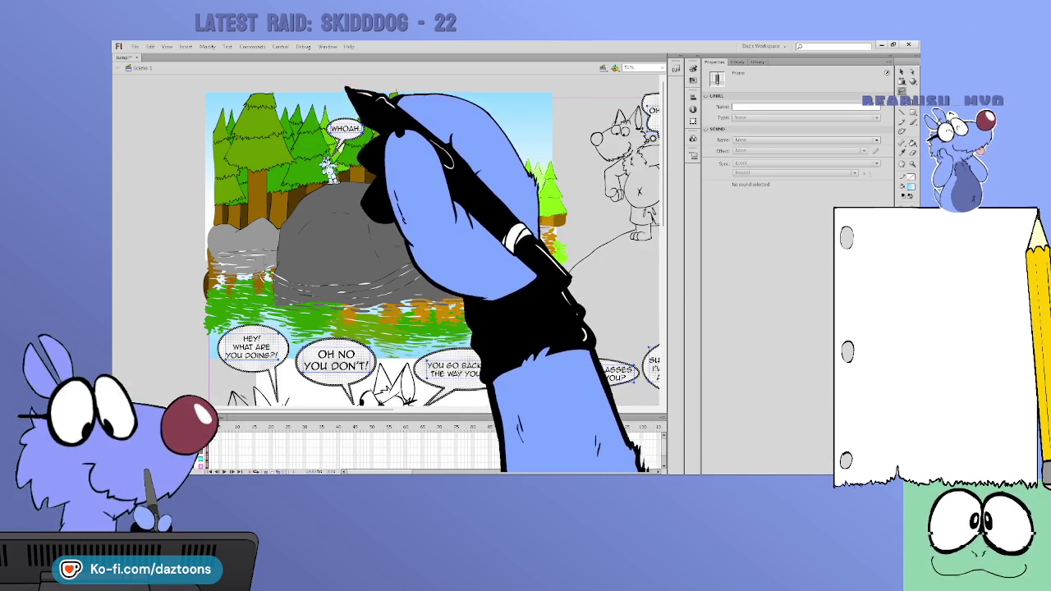
Delete the WHOAH bubble and the other bubbles, then restore them with undo
click(354, 128)
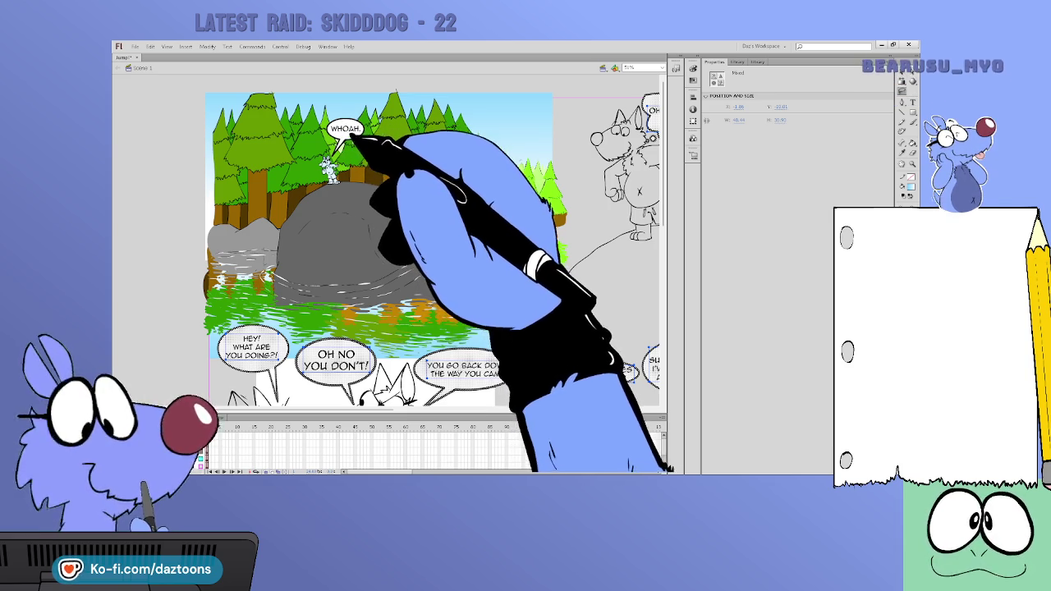
key(Delete)
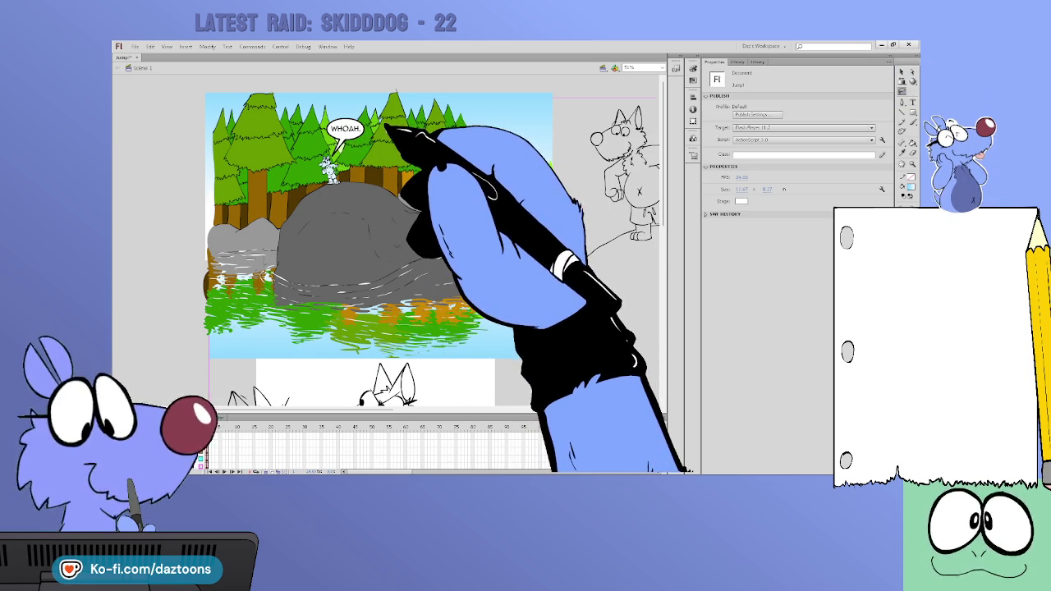
key(ctrl+z)
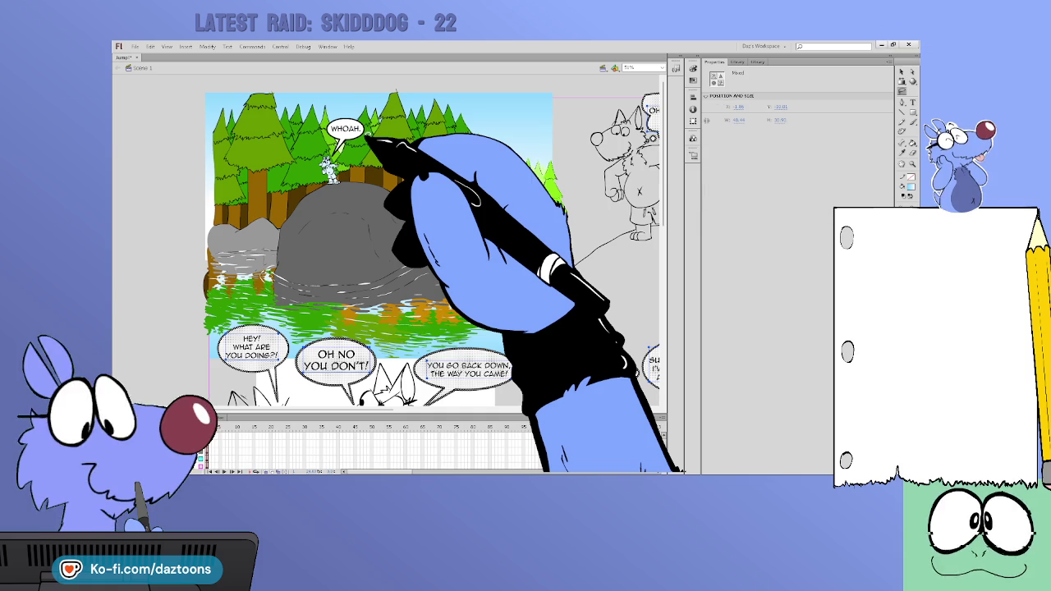
click(603, 119)
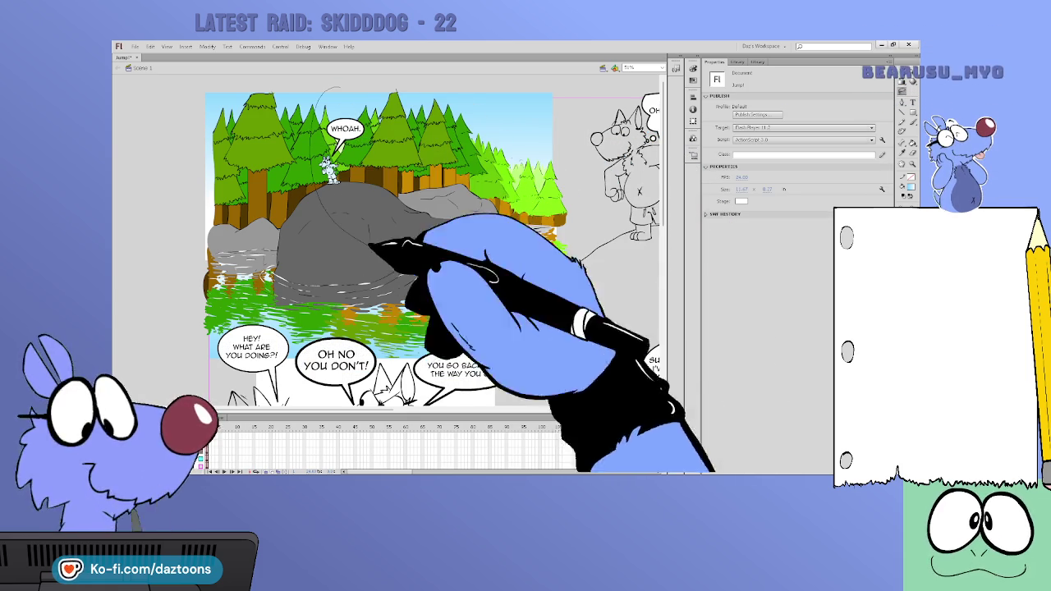
Select shapes in the first panel, clear the selection, and zoom out to the whole page
click(302, 100)
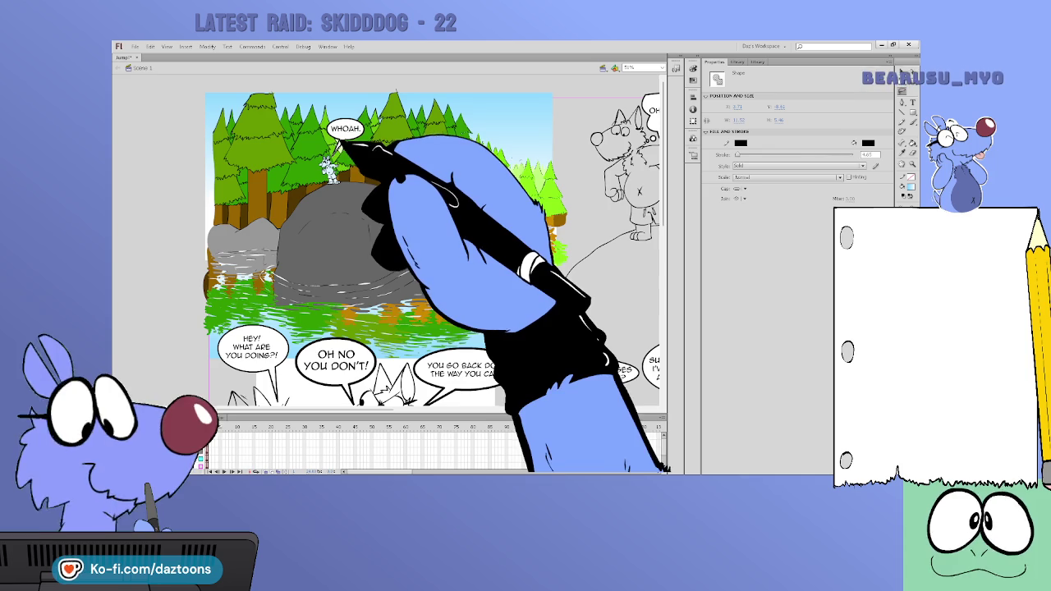
click(353, 154)
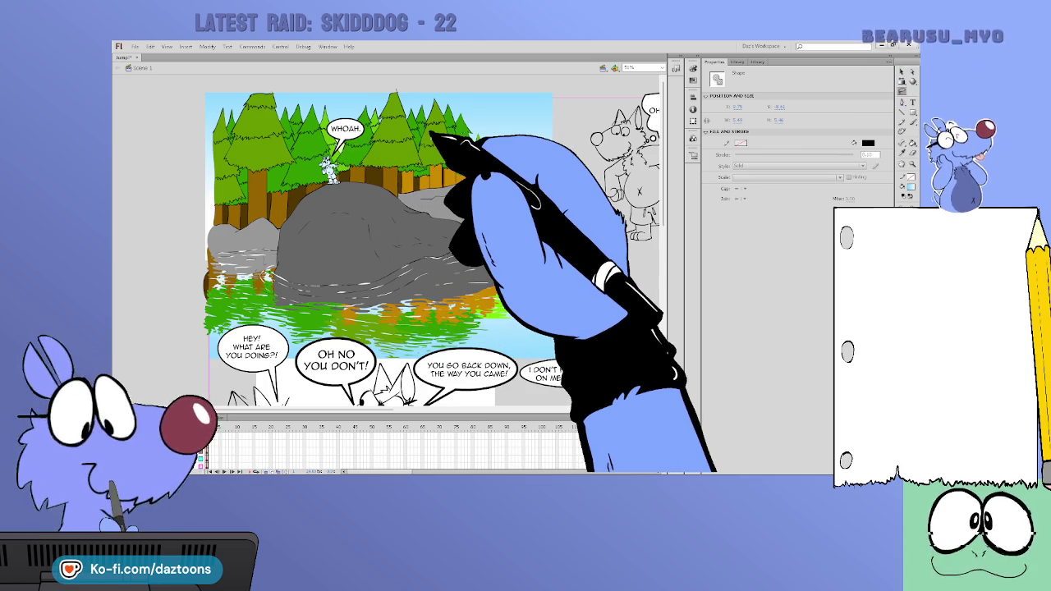
key(Escape)
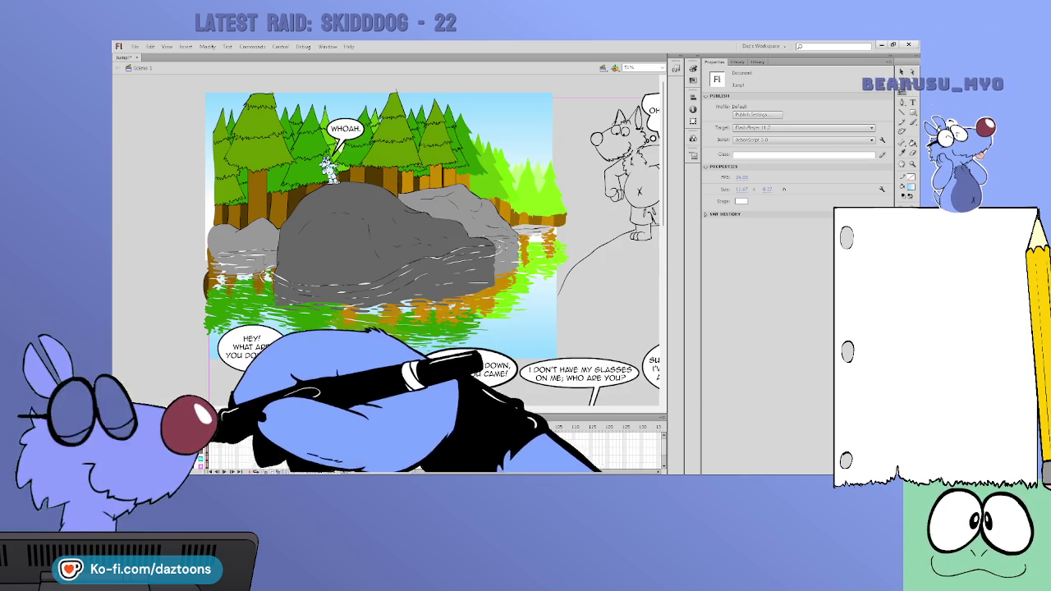
click(246, 443)
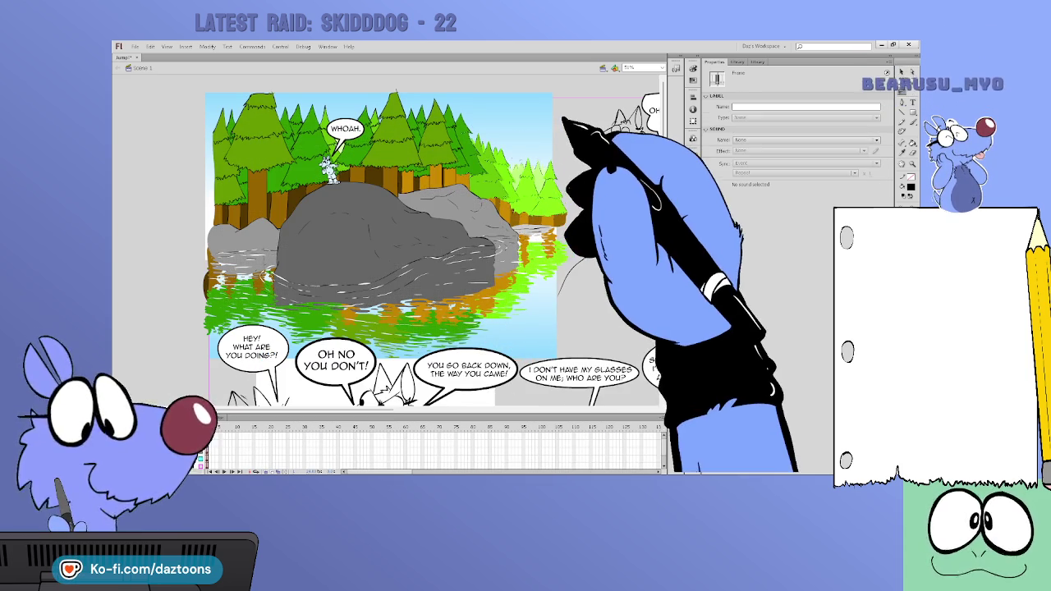
click(578, 112)
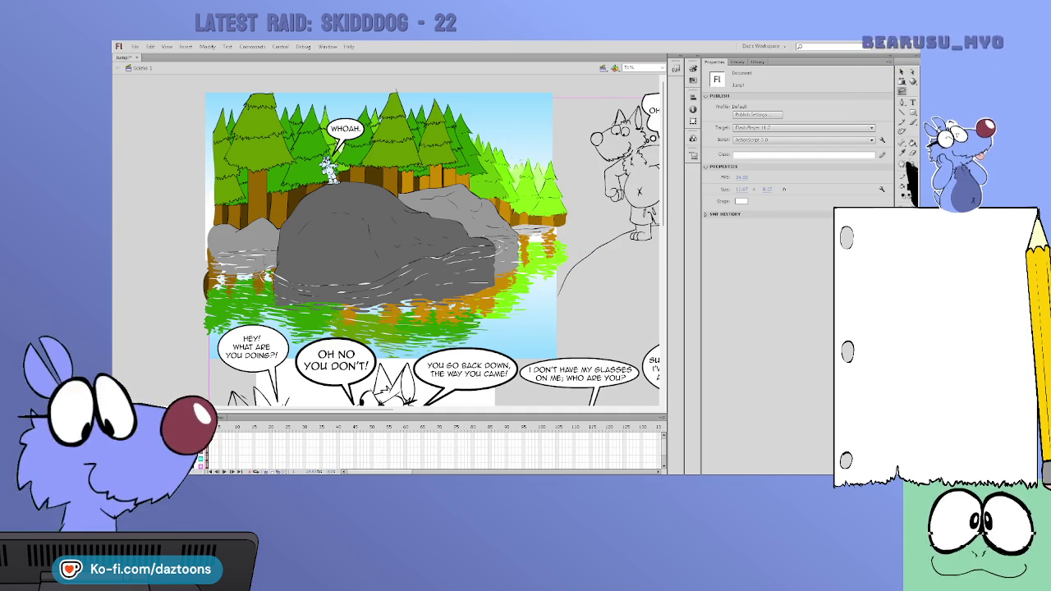
key(ctrl+minus)
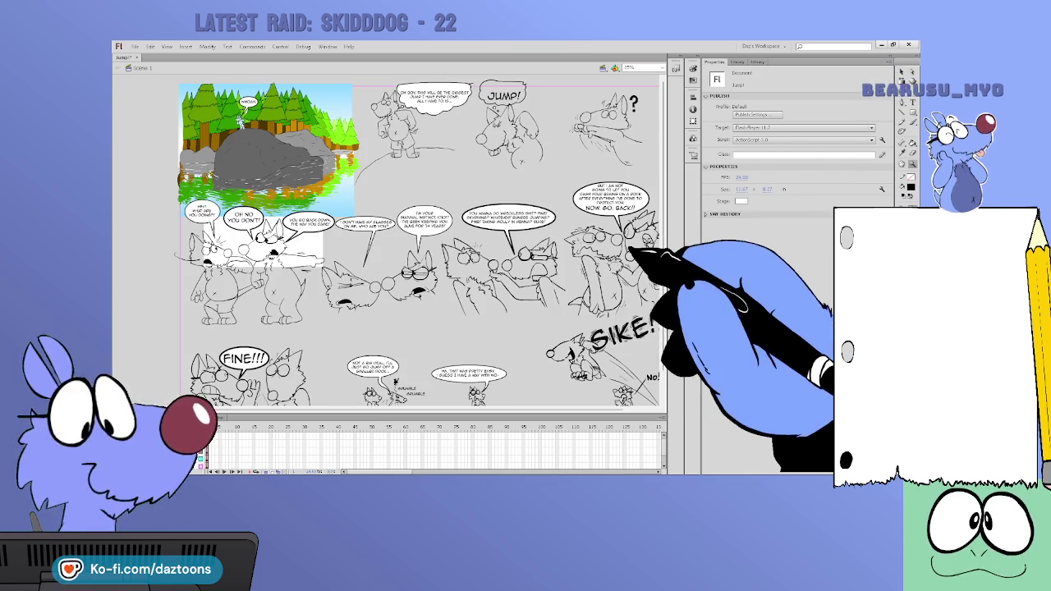
Trim the first forest panel's corners to white so it forms a rounded oval
key(b)
key(v)
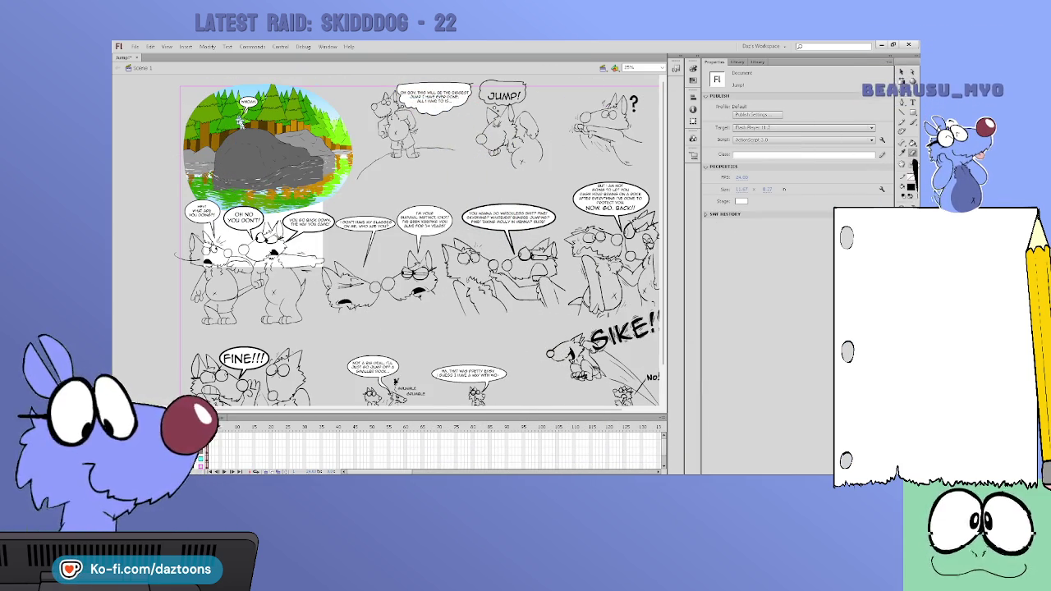
click(271, 141)
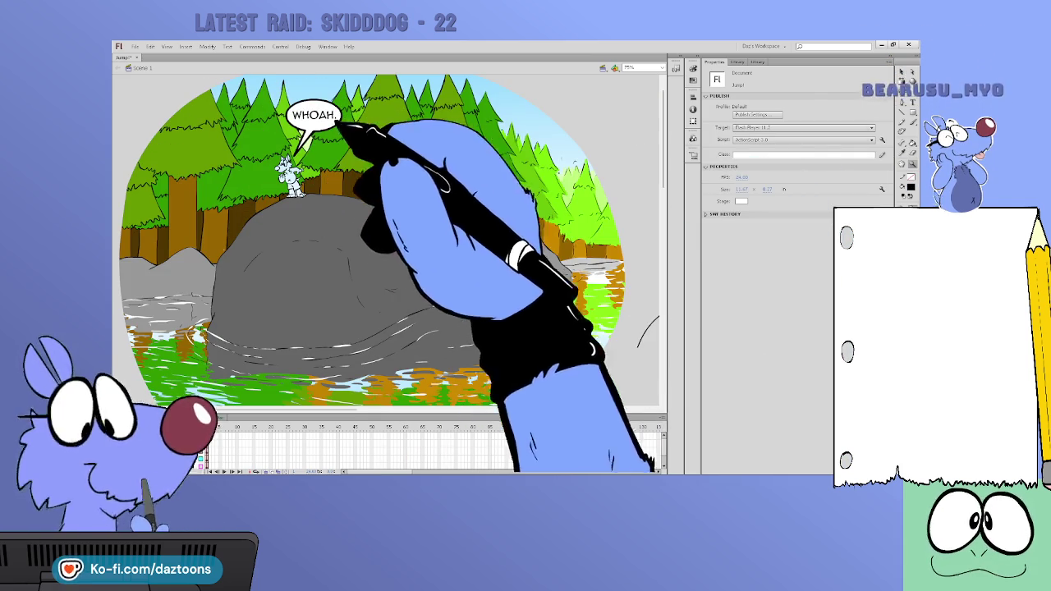
Zoom in on the rock character, sample the brown, and preview the library's new PNG
click(280, 160)
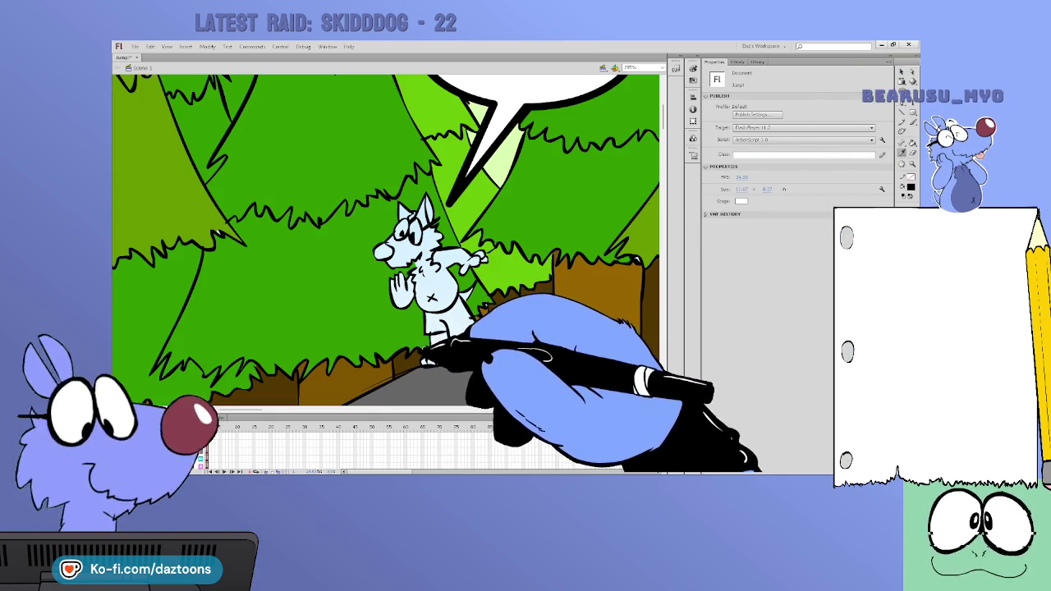
click(503, 284)
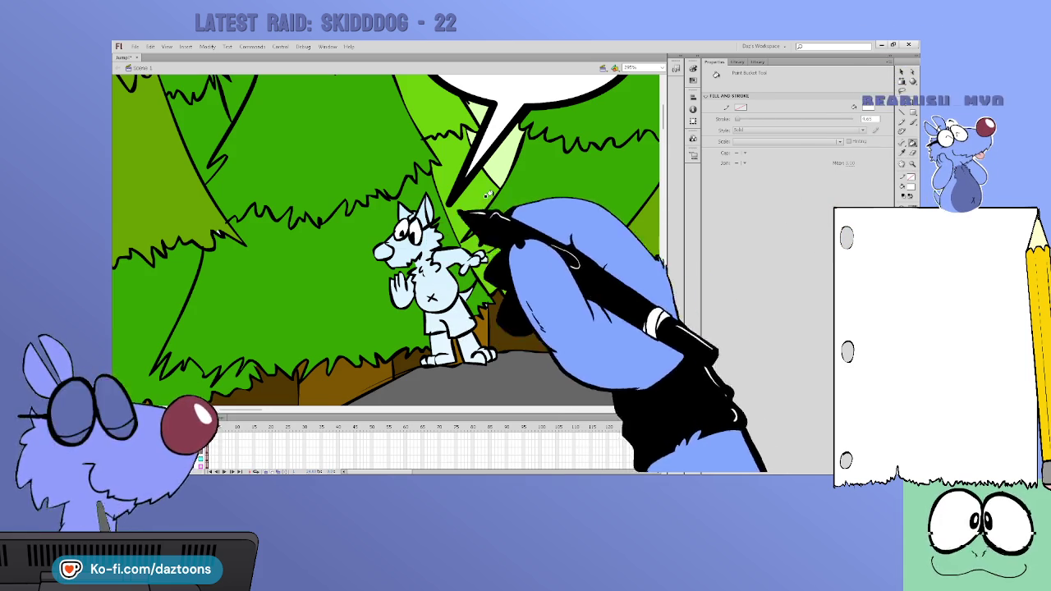
click(737, 61)
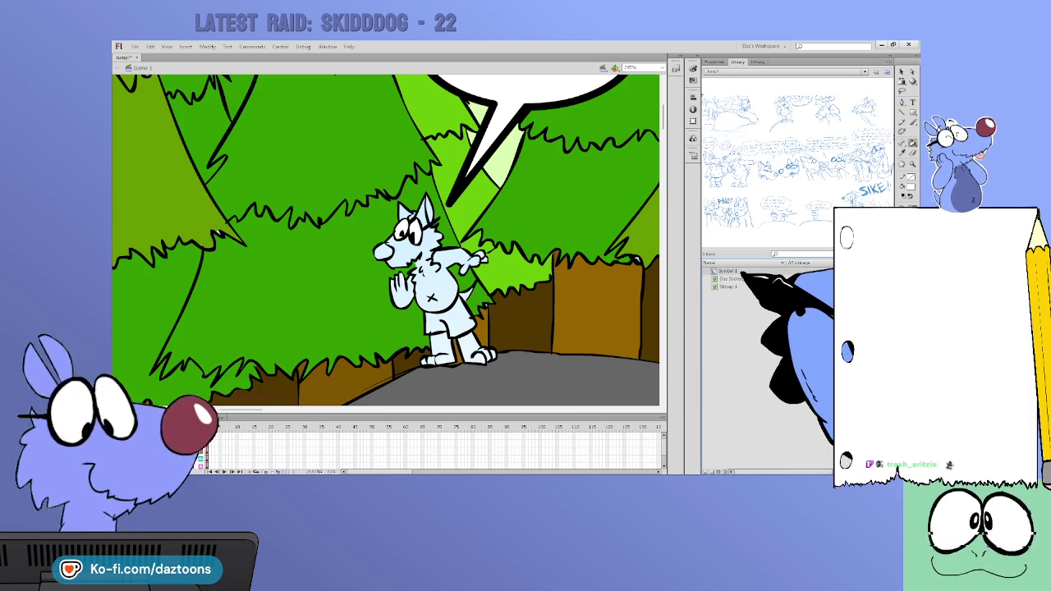
key(Down)
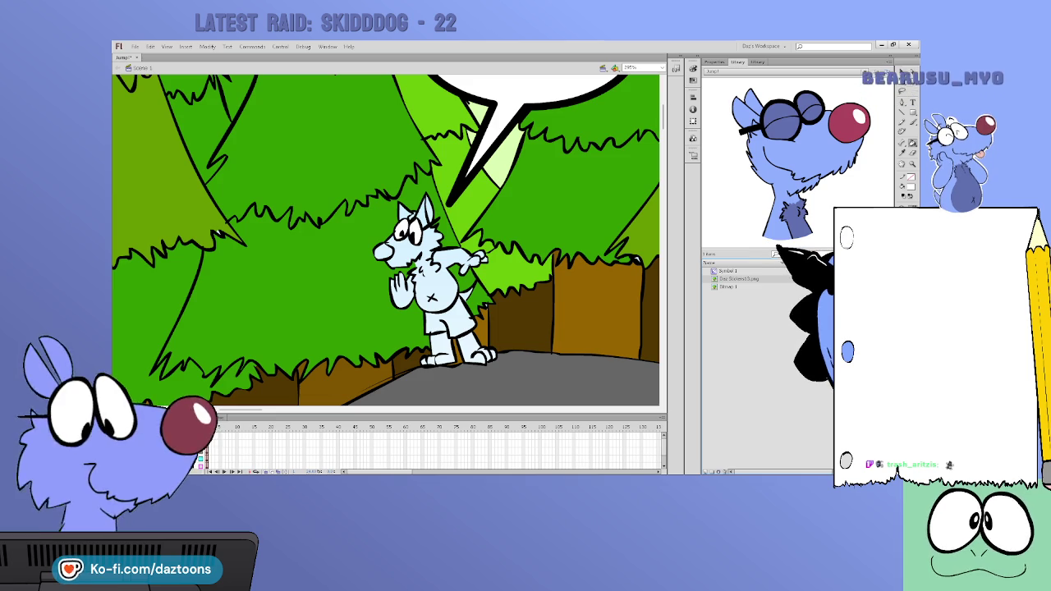
Draw the wolf's arm reaching right and fill its belly grey-blue
drag(763, 251, 763, 424)
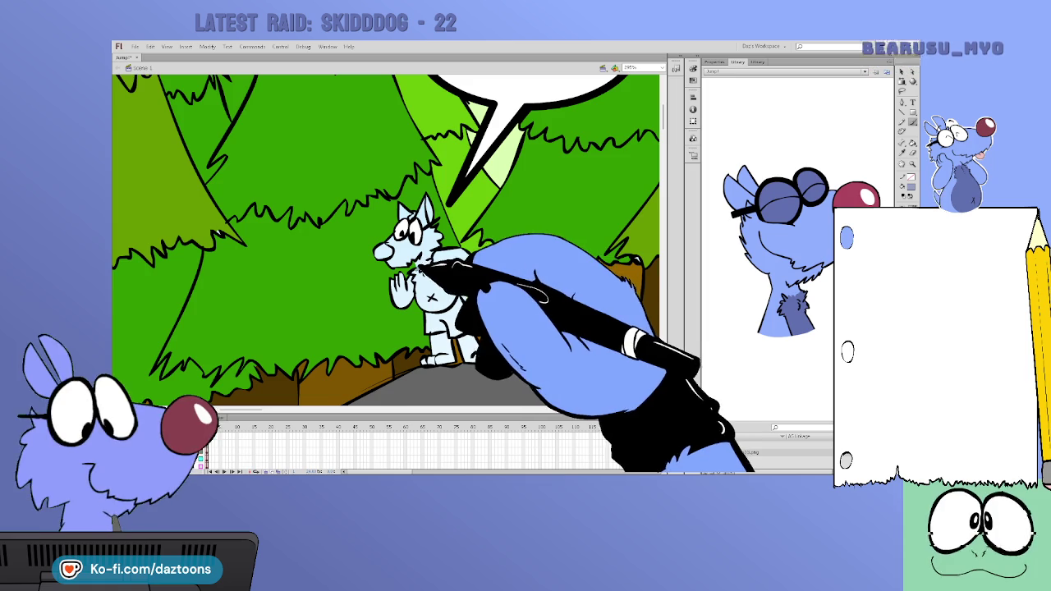
drag(447, 283, 486, 256)
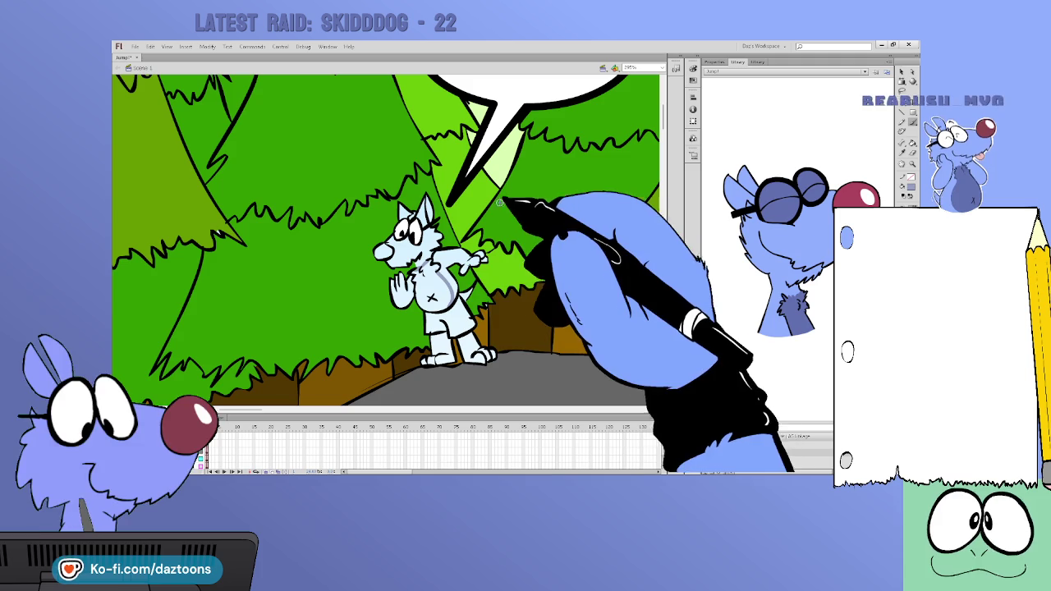
key(k)
click(435, 287)
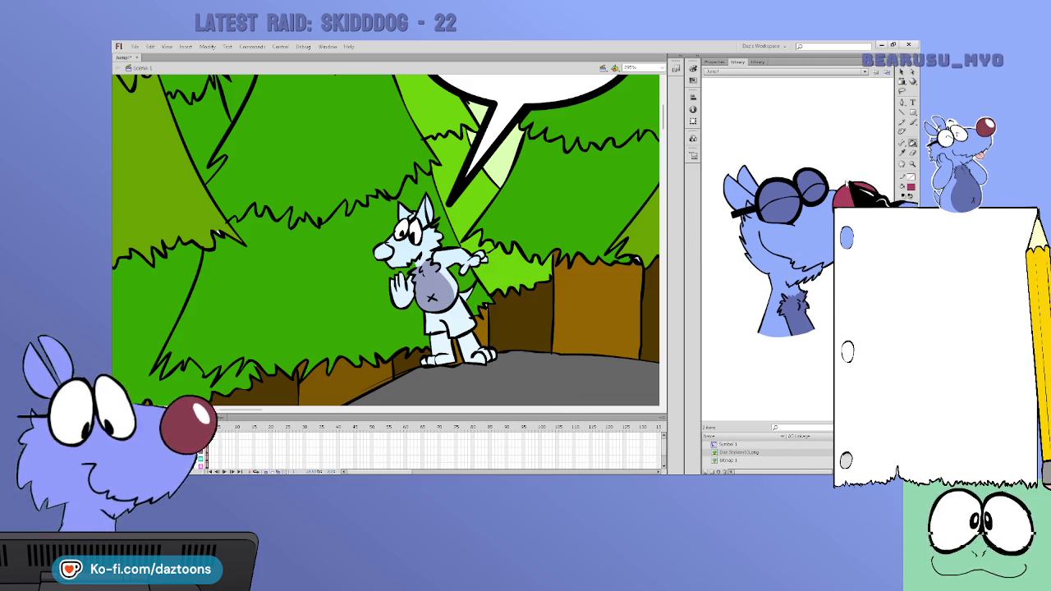
Fill the wolf's nose red, its head, fur and legs blue, and its shorts maroon
click(382, 250)
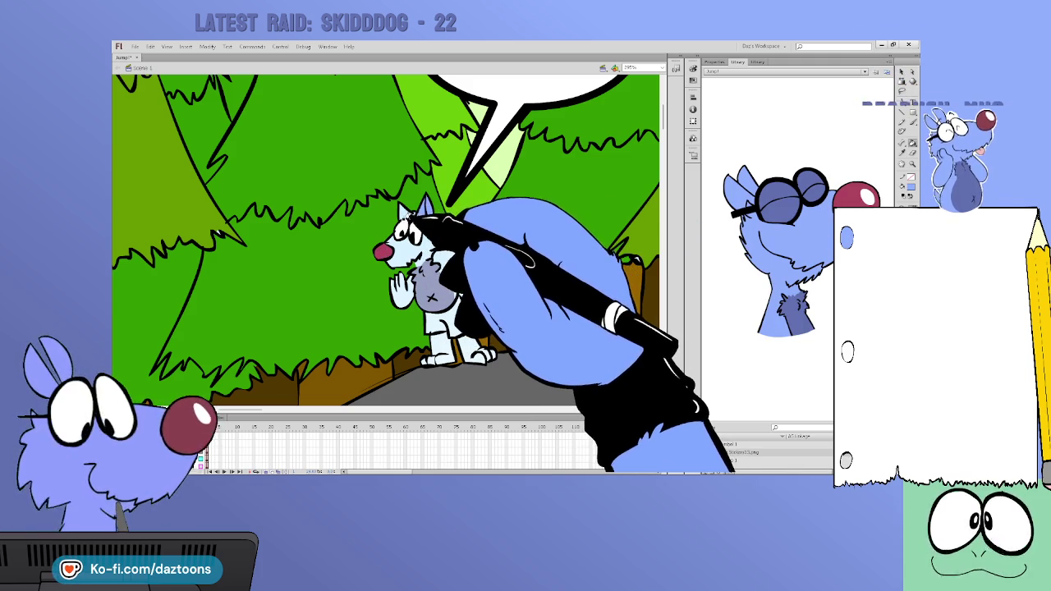
click(402, 220)
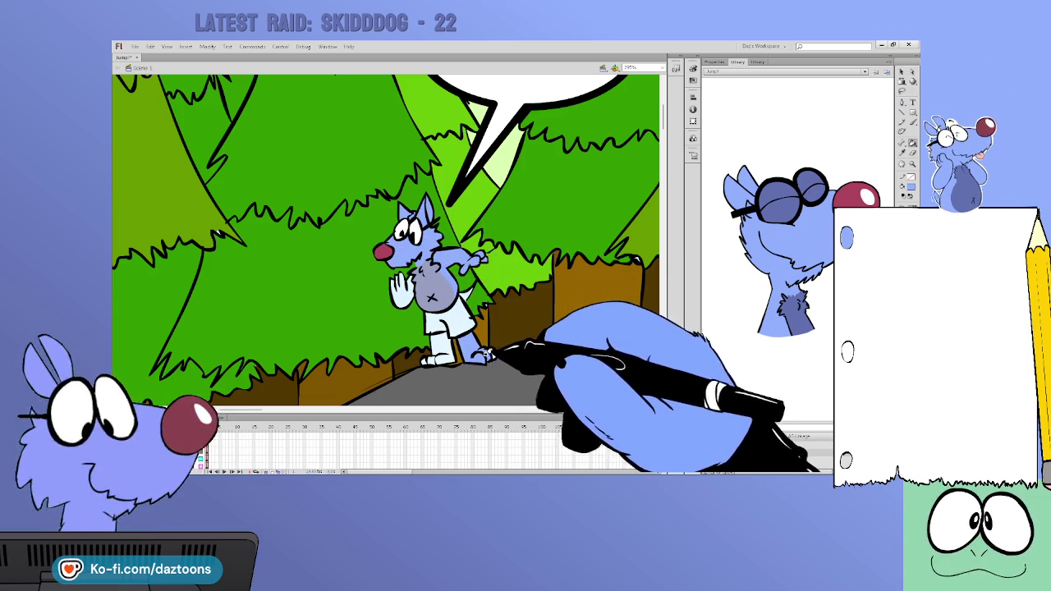
click(448, 343)
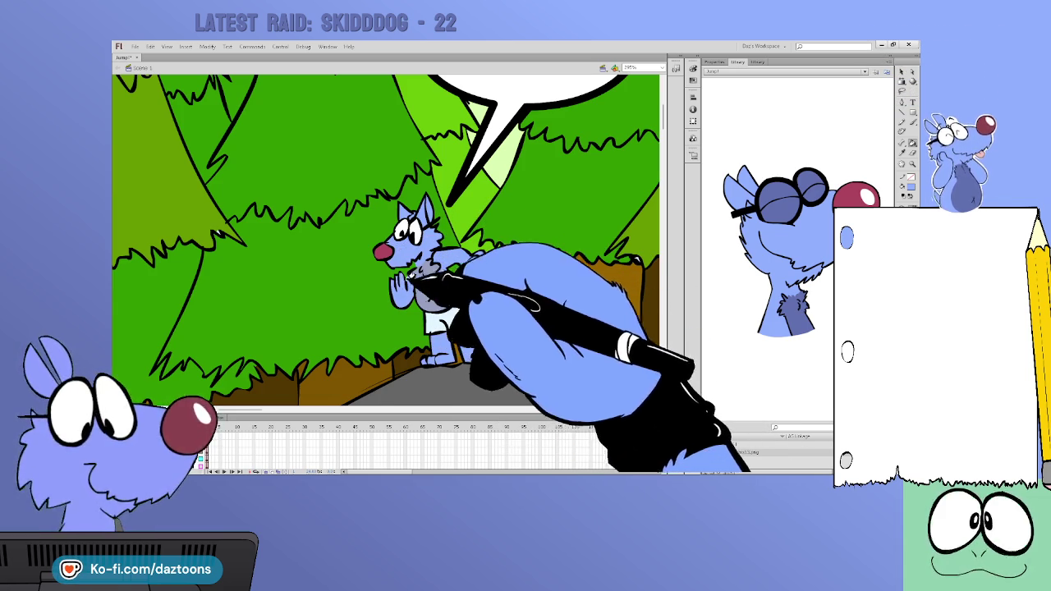
click(456, 297)
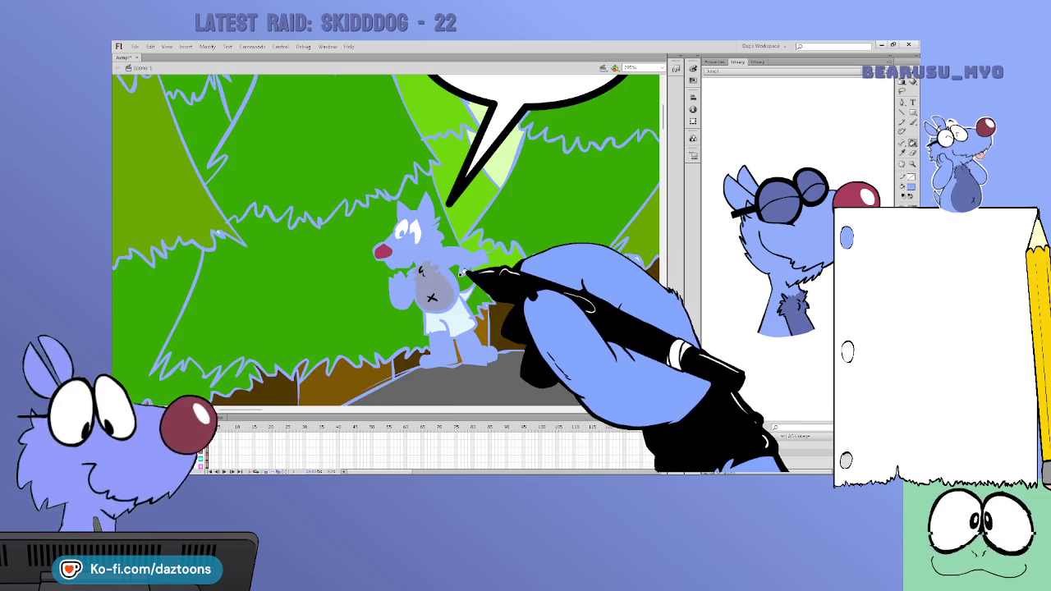
click(447, 322)
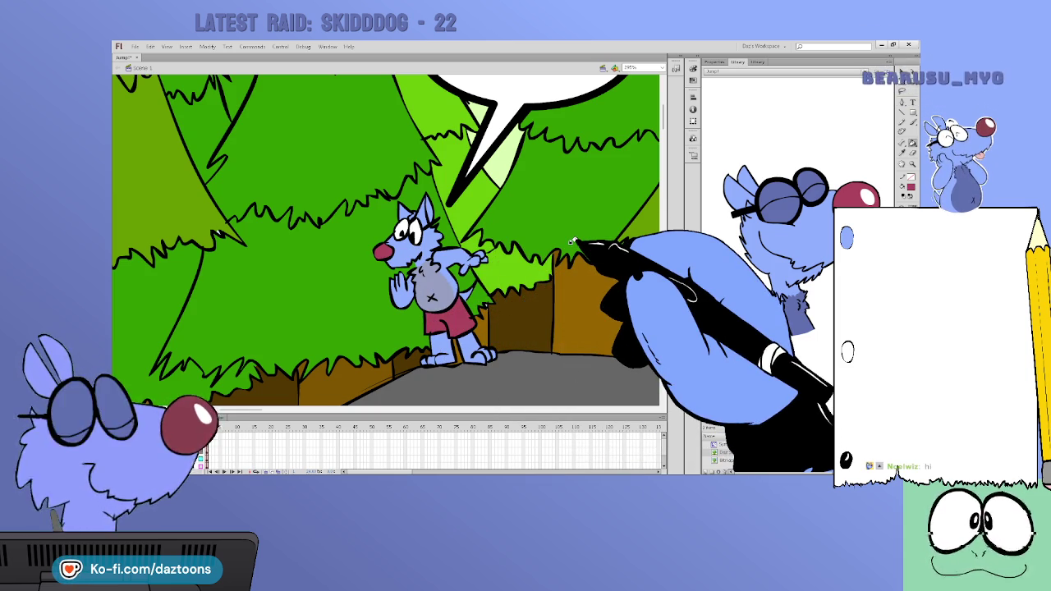
click(911, 164)
alt+click(526, 295)
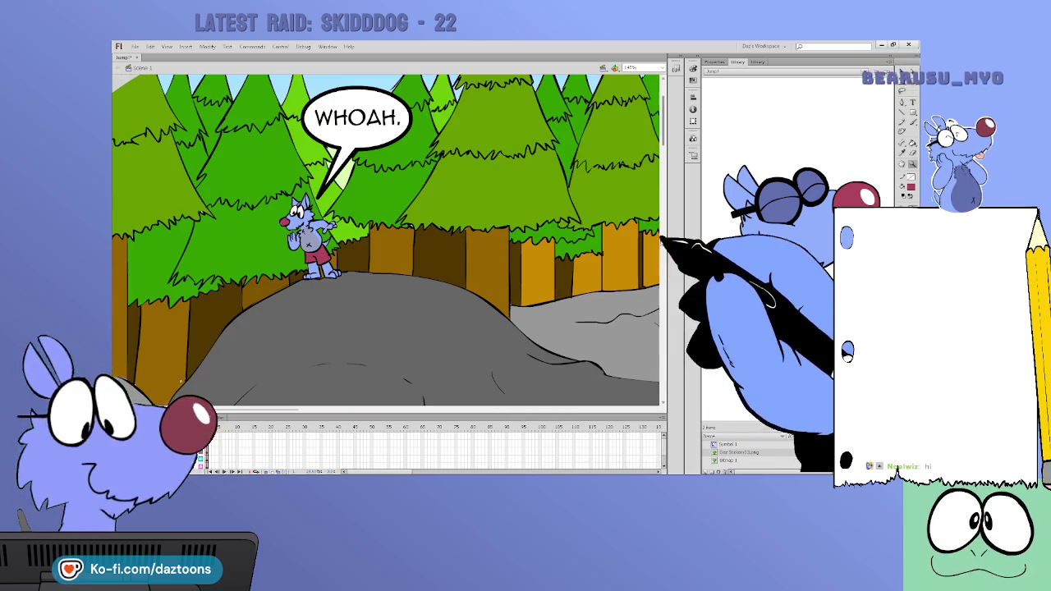
scroll(385, 238, down, 2)
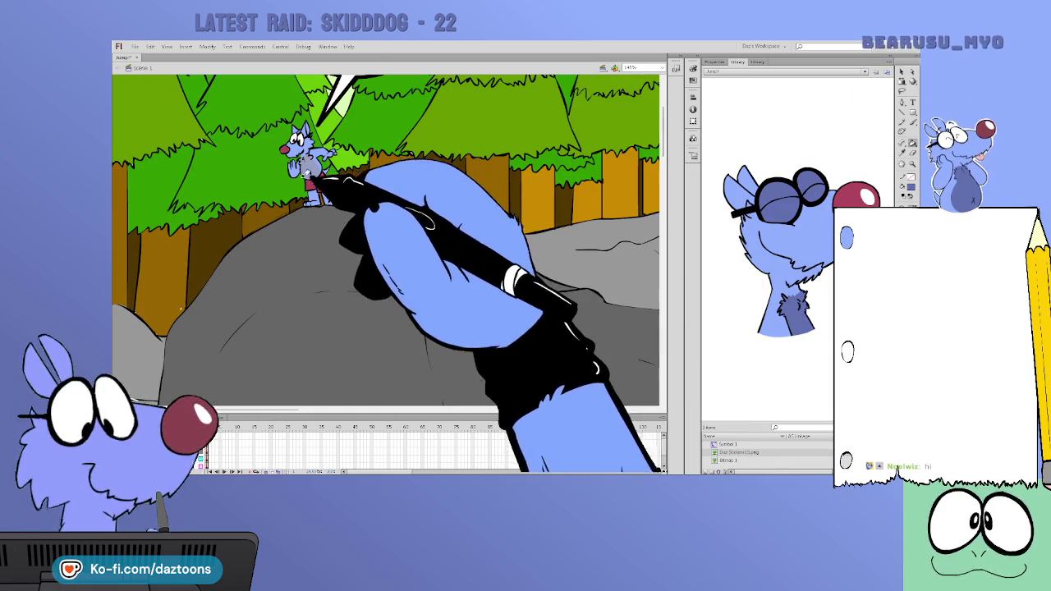
key(Return)
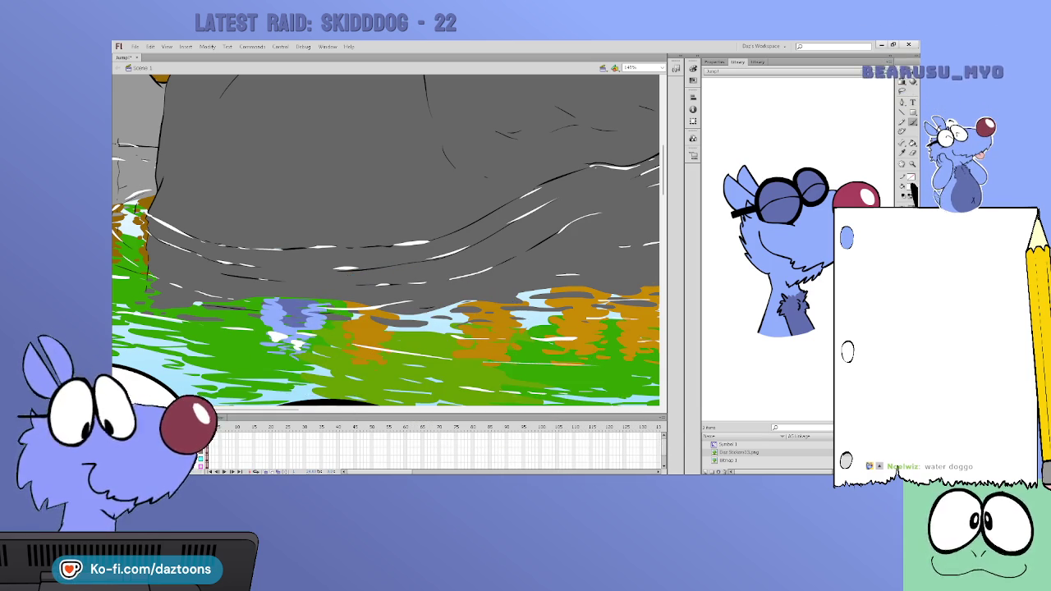
Brush a blue-purple reflection of the wolf into the water below the rock
mouse_move(663, 170)
mouse_down()
mouse_move(664, 126)
mouse_move(664, 171)
mouse_up()
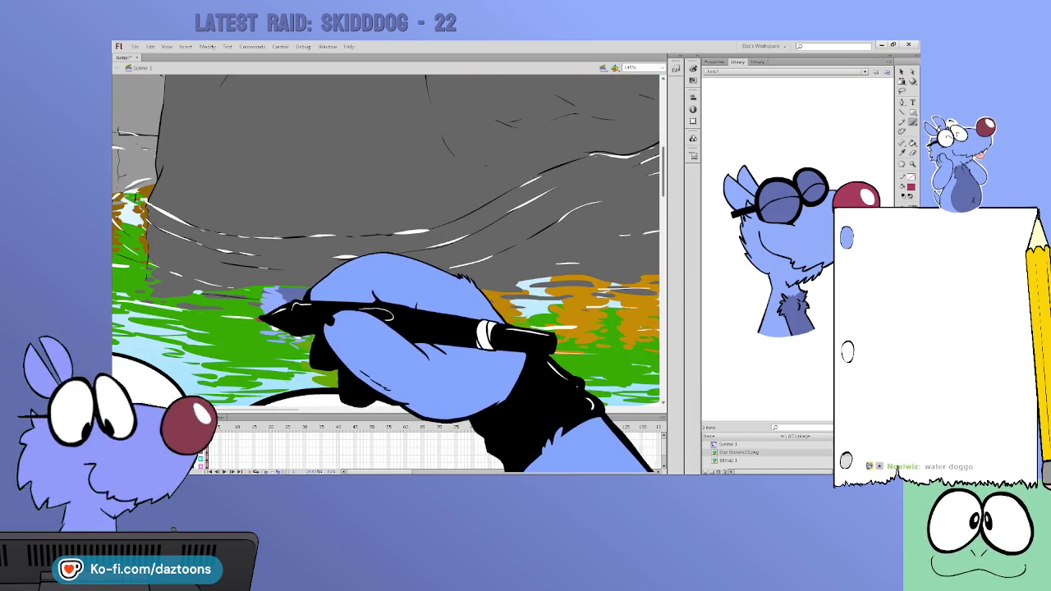
drag(261, 324, 312, 312)
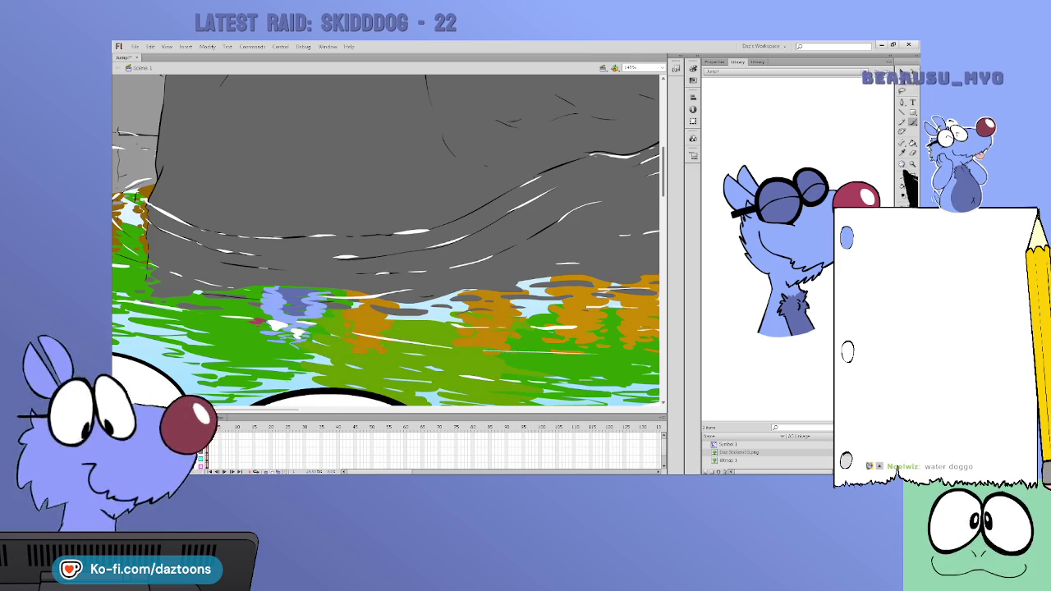
key(ctrl+minus)
key(ctrl+minus)
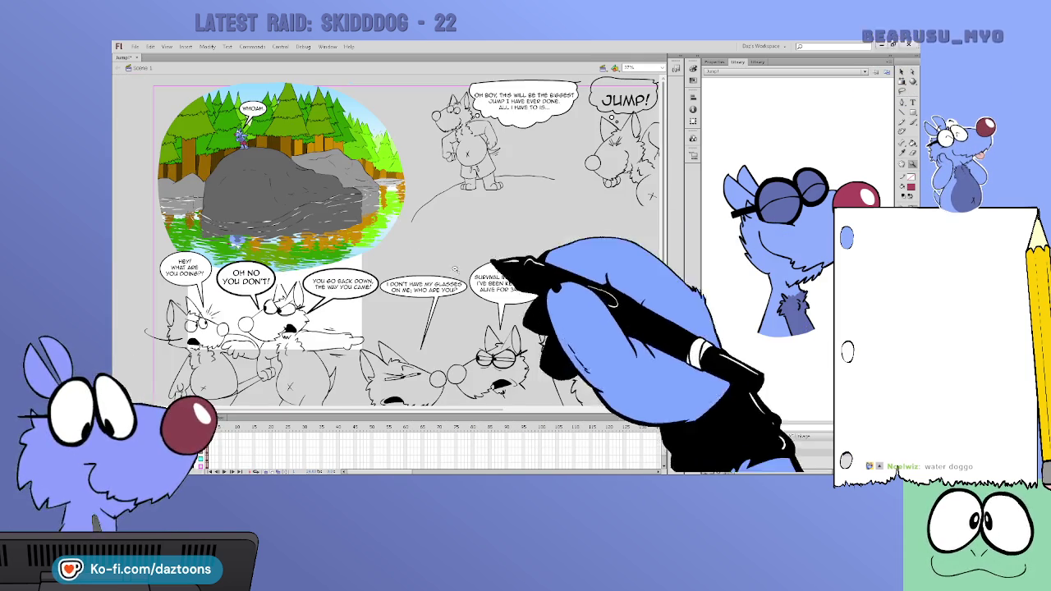
key(ctrl+equal)
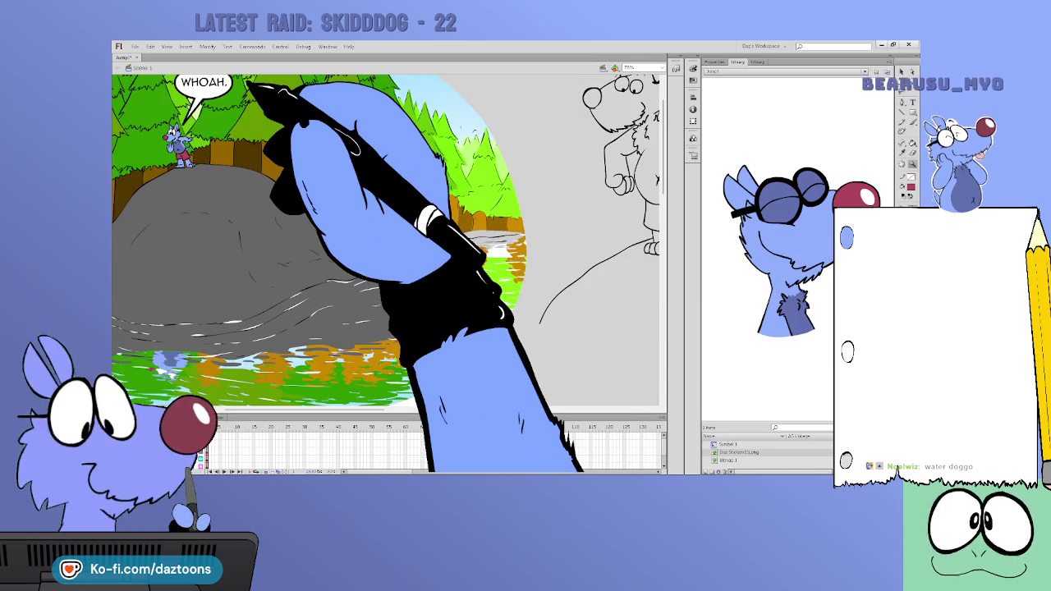
Pick an orange-brown fill colour from the artwork and return to the Selection tool
key(i)
click(506, 236)
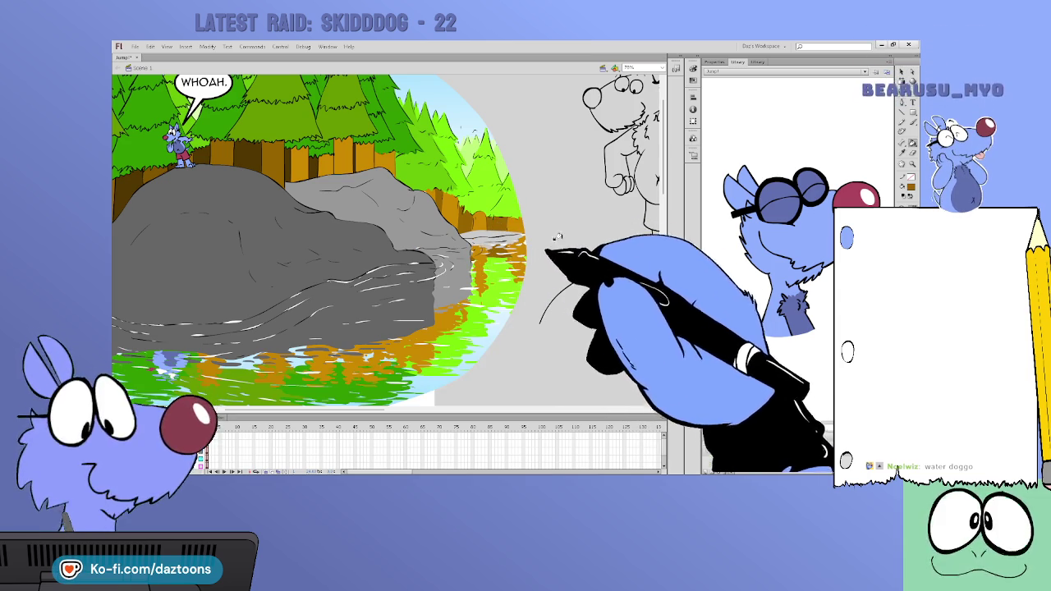
key(v)
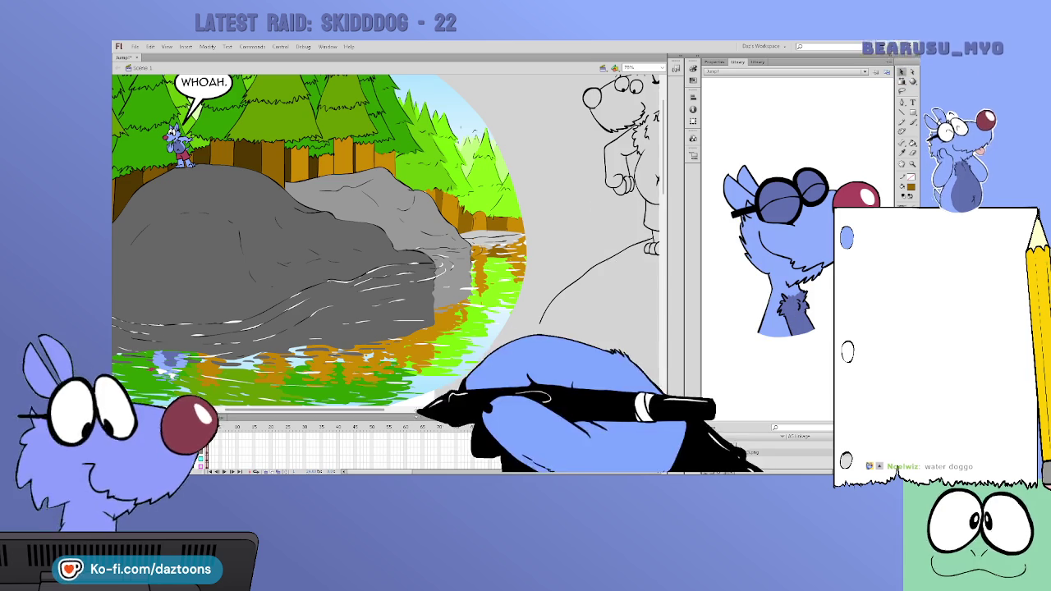
mouse_move(370, 407)
mouse_down()
mouse_move(337, 408)
mouse_move(446, 408)
mouse_up()
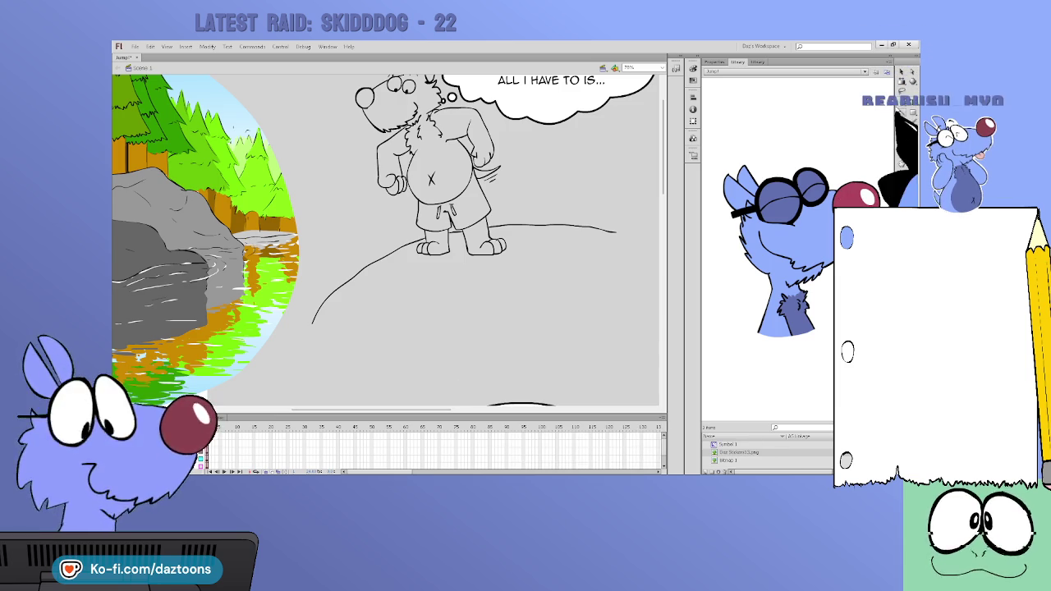
scroll(380, 399, up, 2)
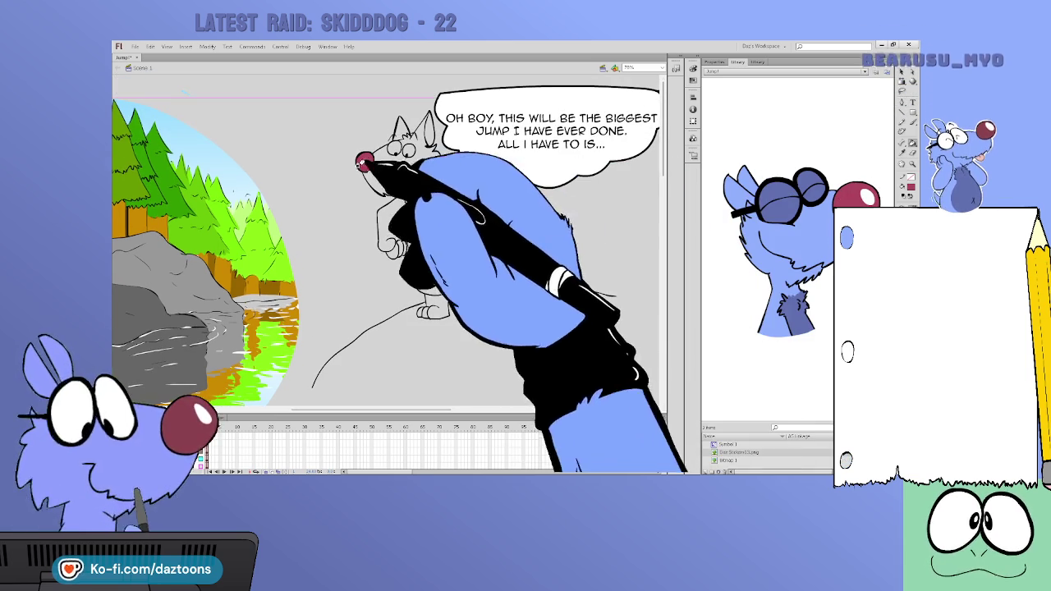
drag(380, 402, 489, 406)
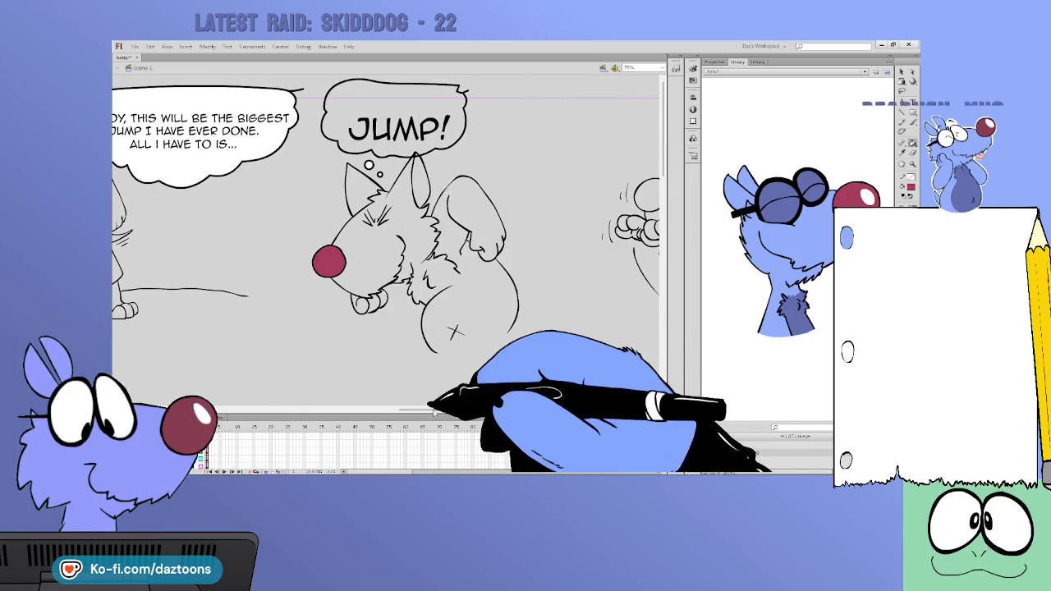
scroll(608, 234, down, 2)
scroll(608, 234, down, 8)
mouse_move(489, 408)
mouse_down()
mouse_move(407, 419)
mouse_move(287, 411)
mouse_up()
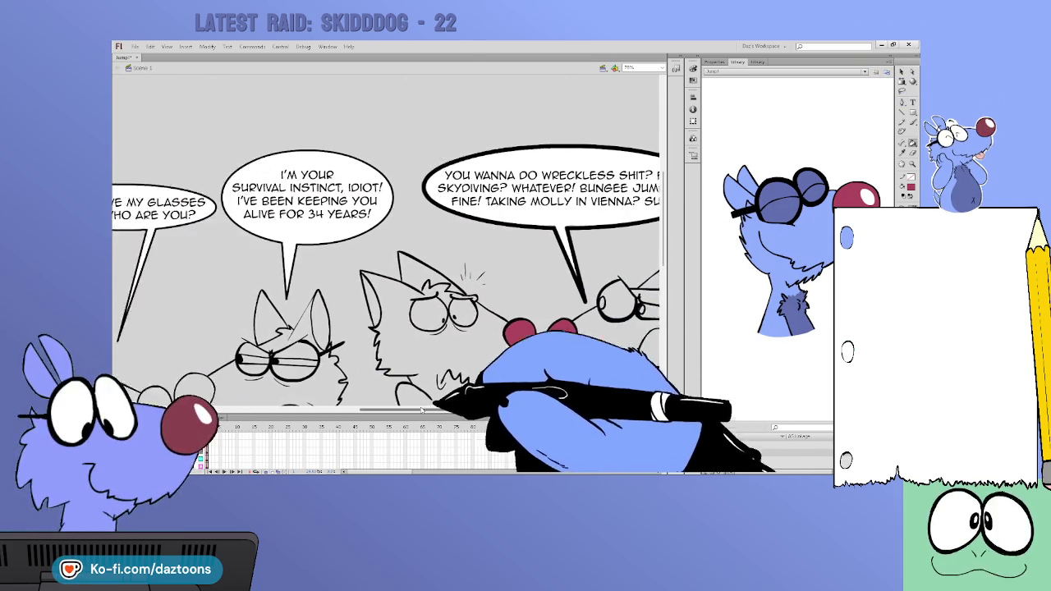
scroll(464, 397, down, 3)
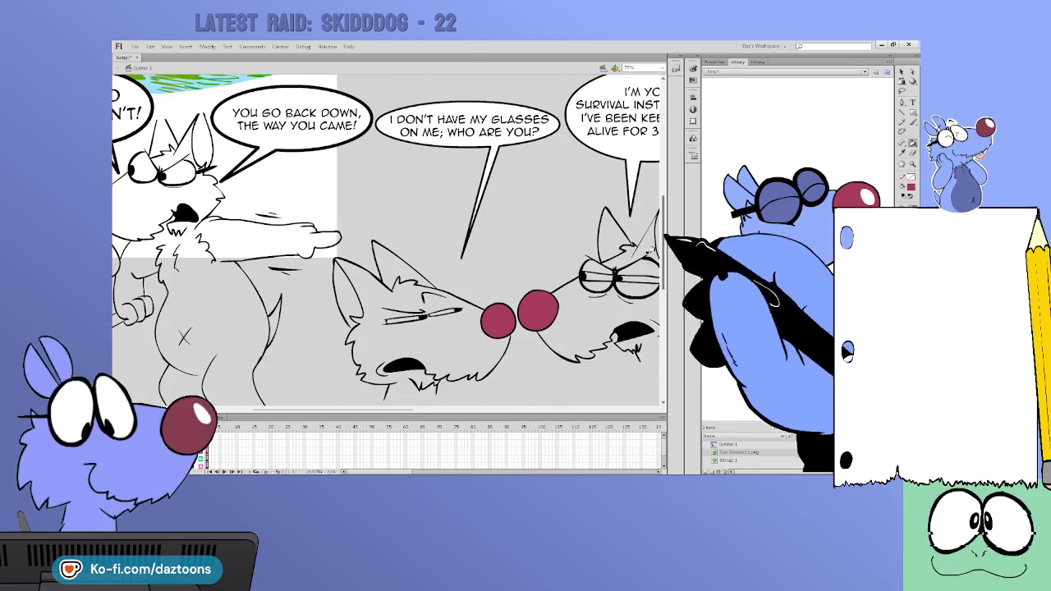
scroll(464, 397, left, 5)
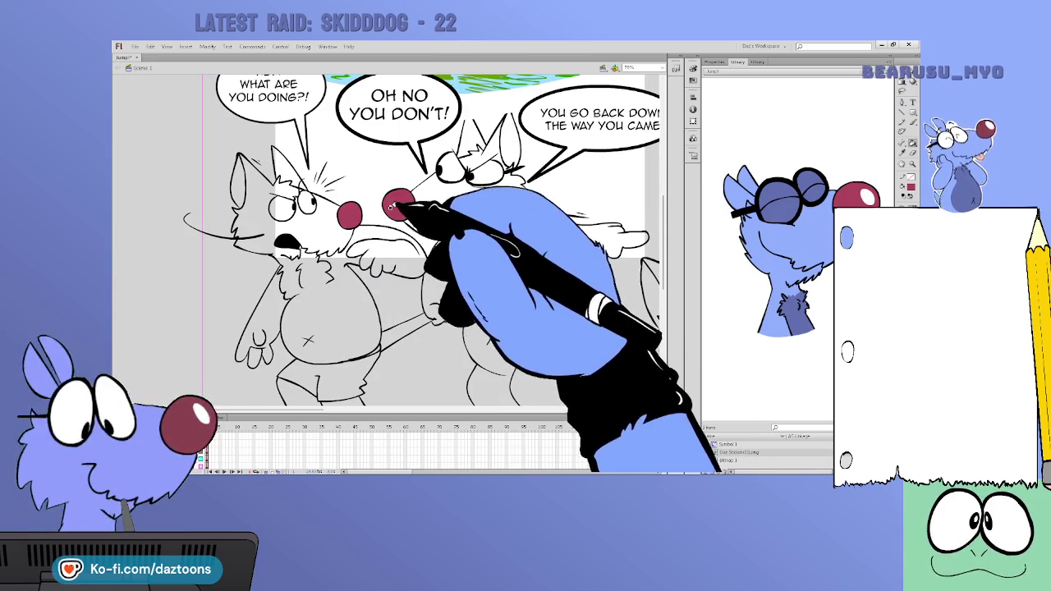
scroll(648, 246, down, 8)
scroll(624, 296, down, 6)
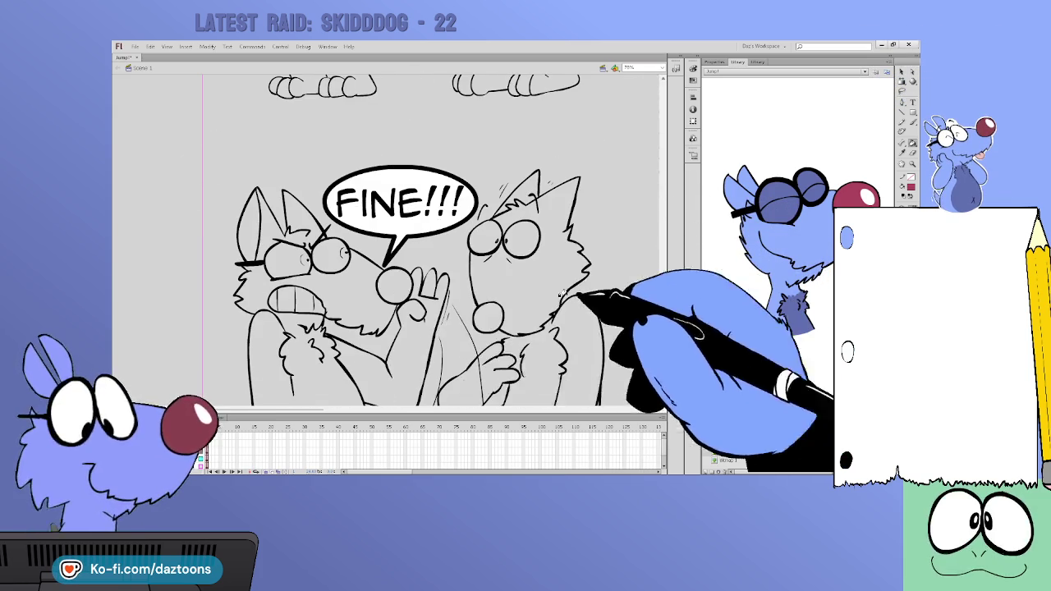
scroll(484, 415, right, 5)
scroll(484, 414, right, 5)
scroll(485, 414, left, 3)
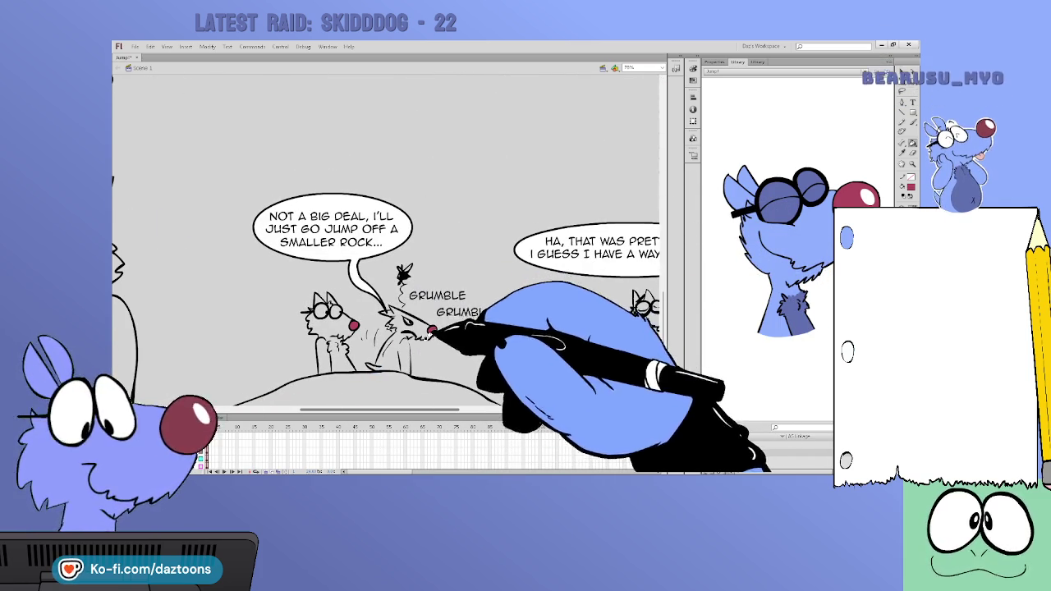
drag(398, 410, 484, 409)
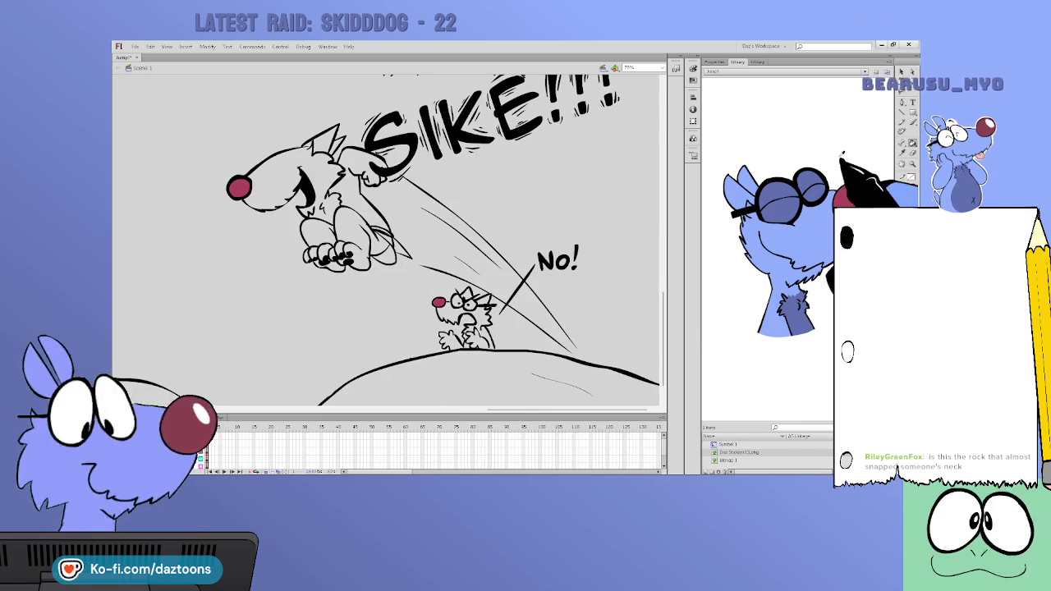
drag(493, 408, 353, 408)
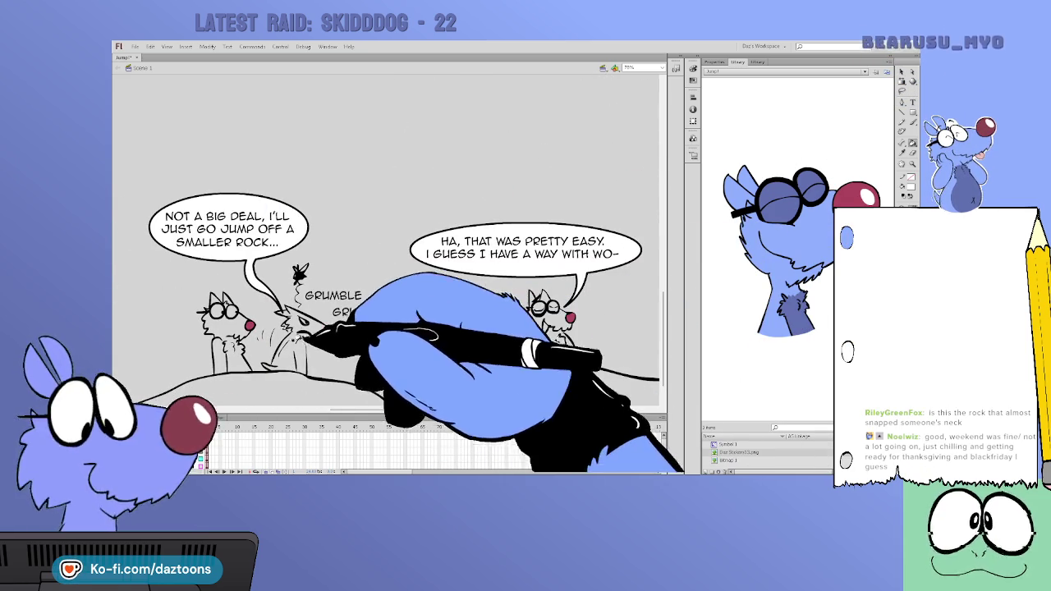
drag(328, 408, 253, 419)
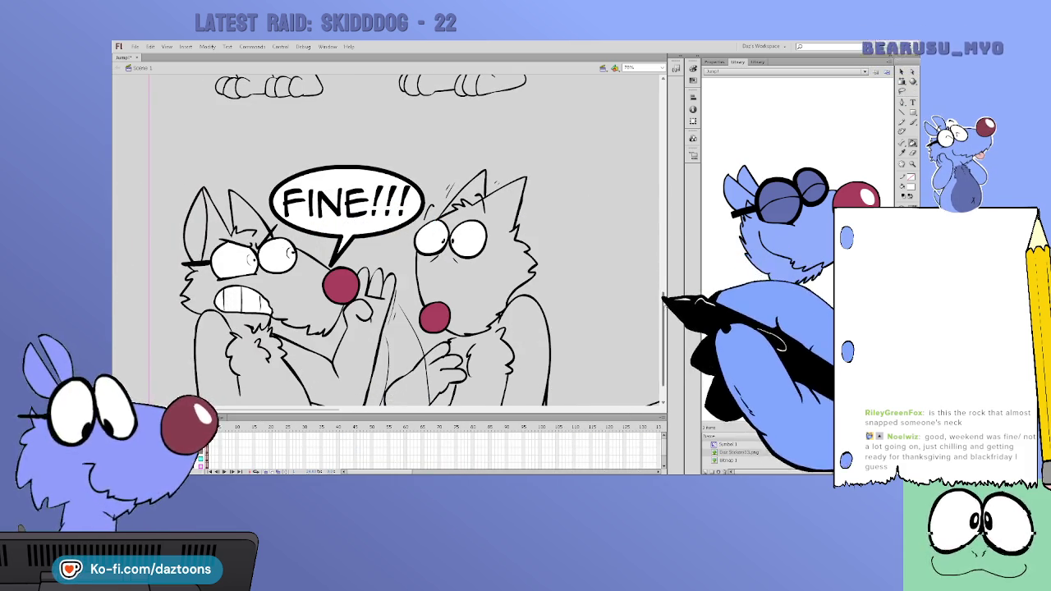
scroll(394, 246, down, 5)
scroll(394, 246, up, 2)
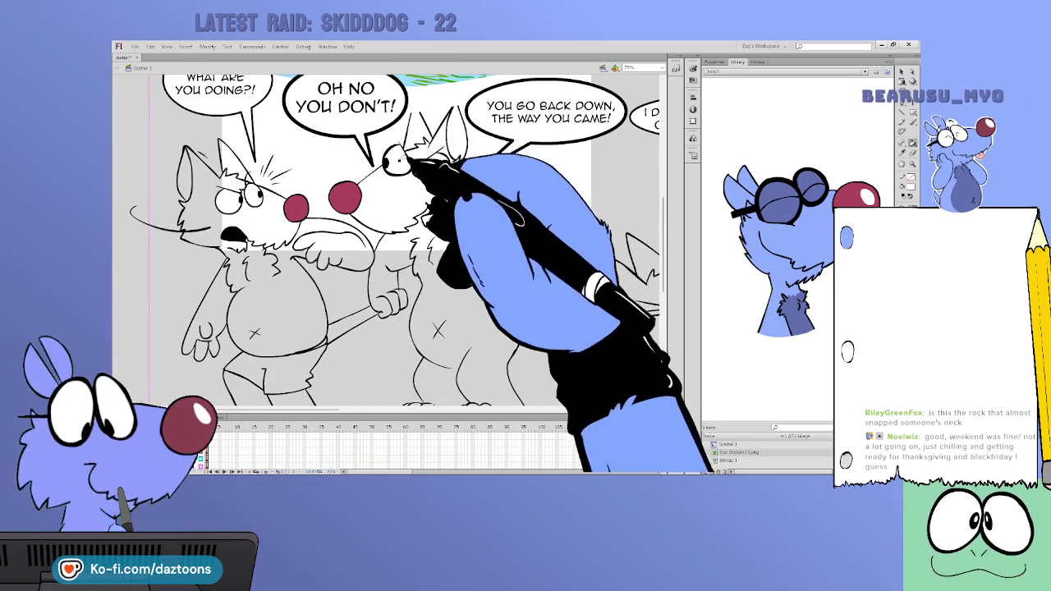
scroll(403, 329, right, 5)
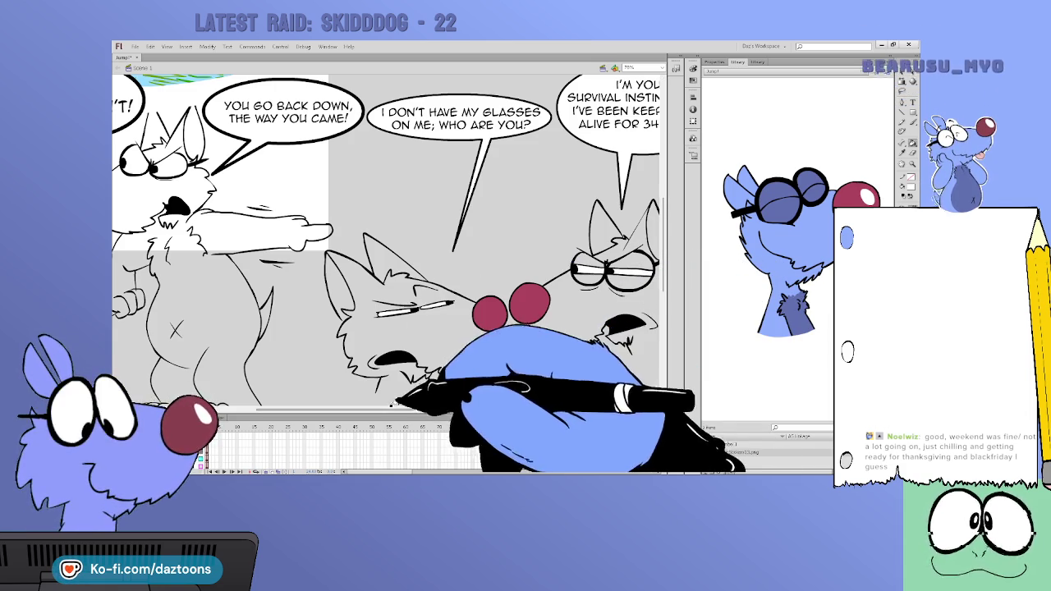
scroll(385, 238, right, 5)
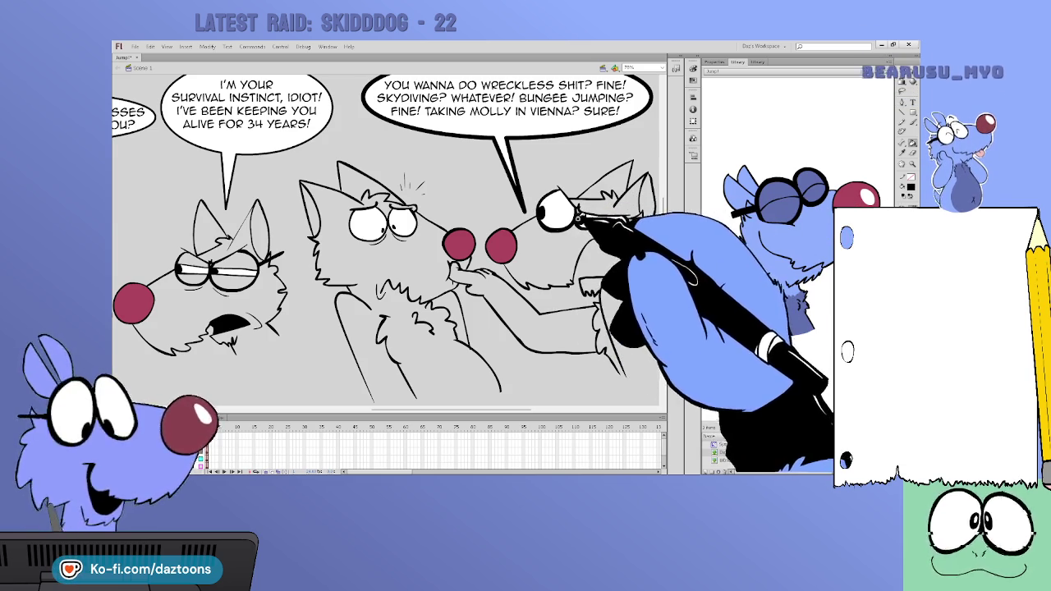
scroll(385, 238, up, 10)
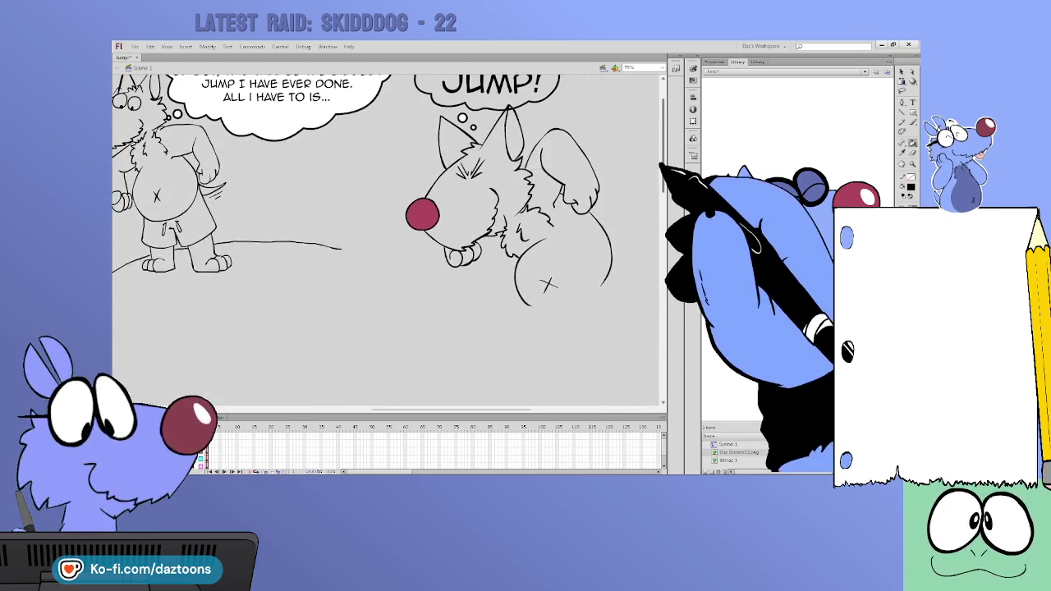
scroll(386, 238, up, 2)
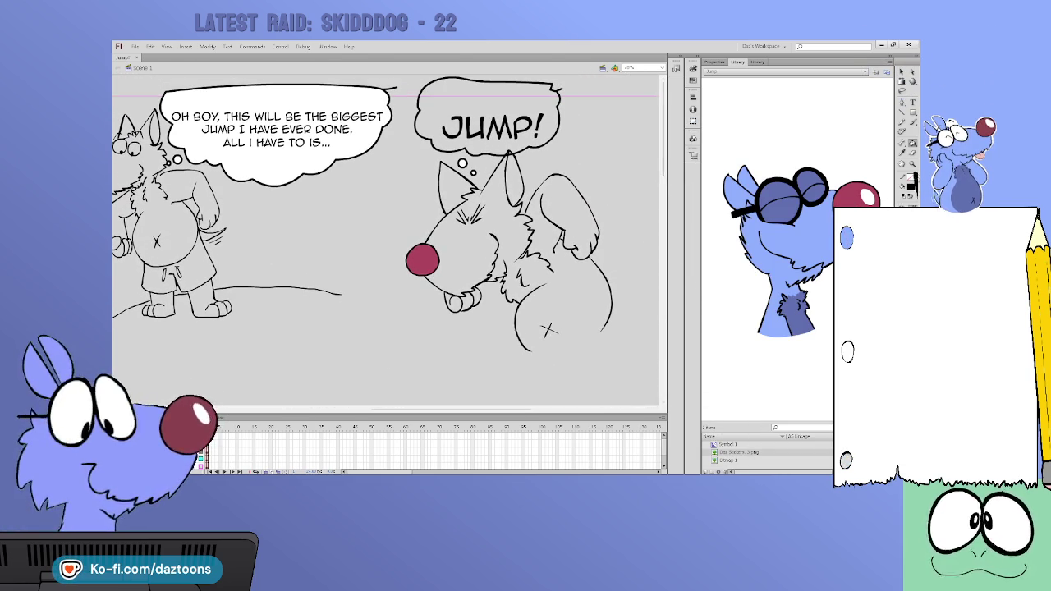
scroll(386, 238, left, 10)
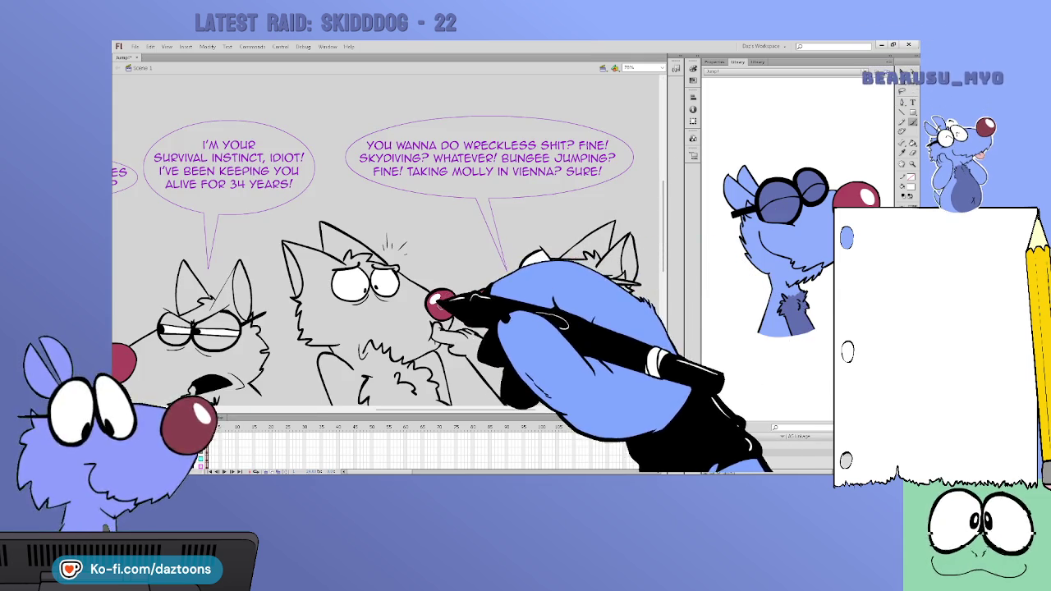
Scroll across the comic panels to check the purple bubble lettering and outlines
scroll(410, 328, left, 5)
scroll(378, 349, left, 1)
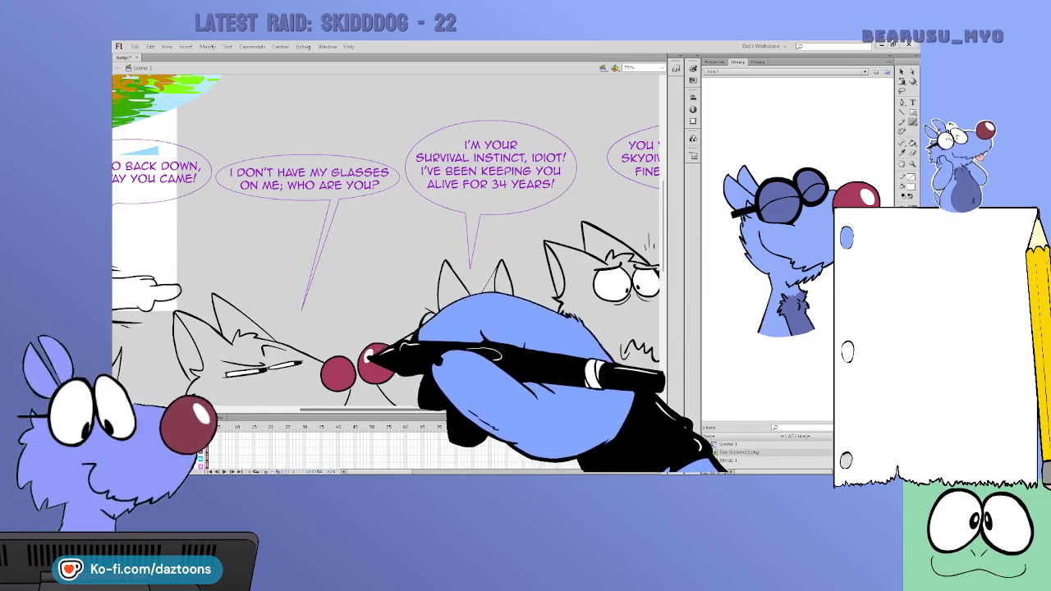
scroll(386, 246, left, 6)
scroll(386, 246, left, 2)
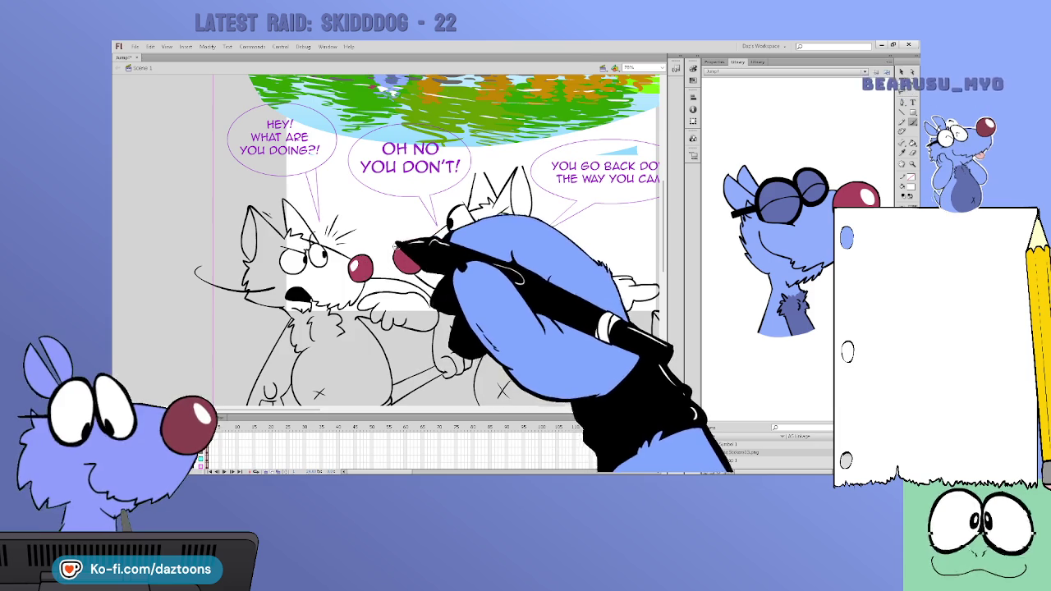
scroll(385, 246, down, 4)
scroll(385, 247, down, 1)
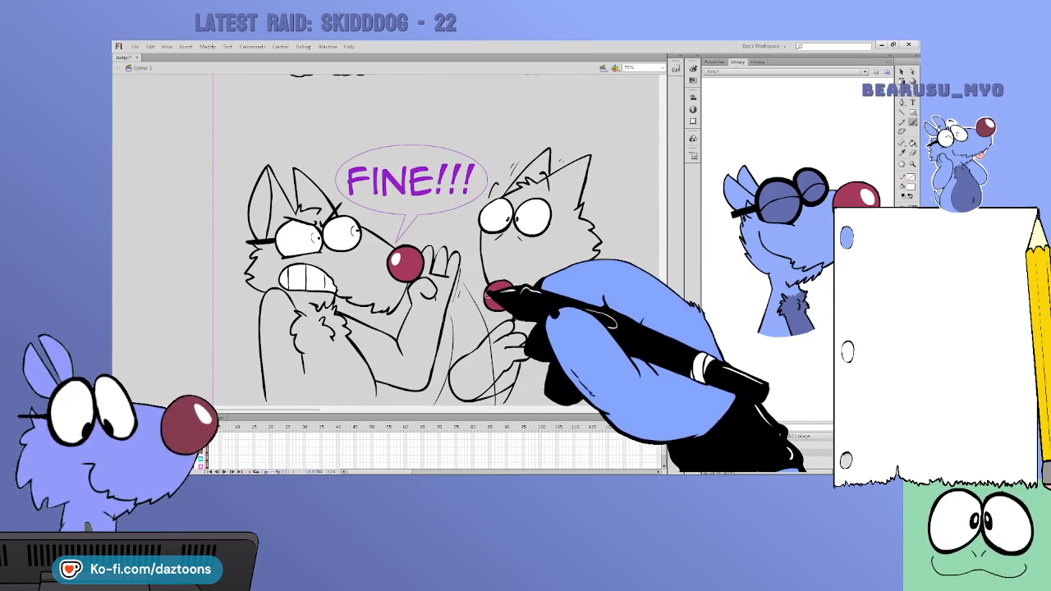
scroll(386, 246, right, 3)
scroll(386, 247, right, 5)
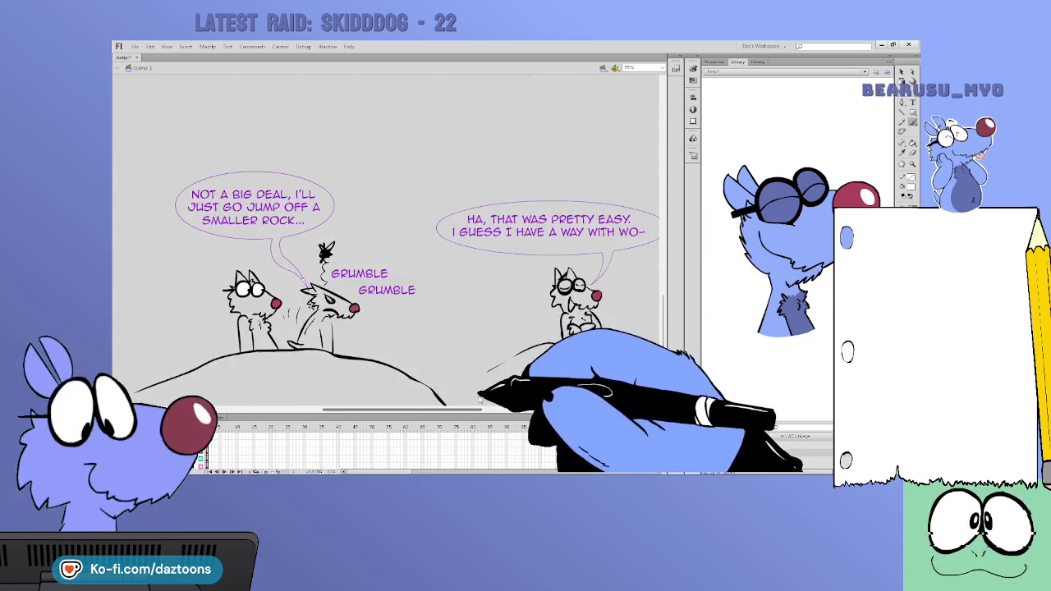
scroll(386, 246, left, 1)
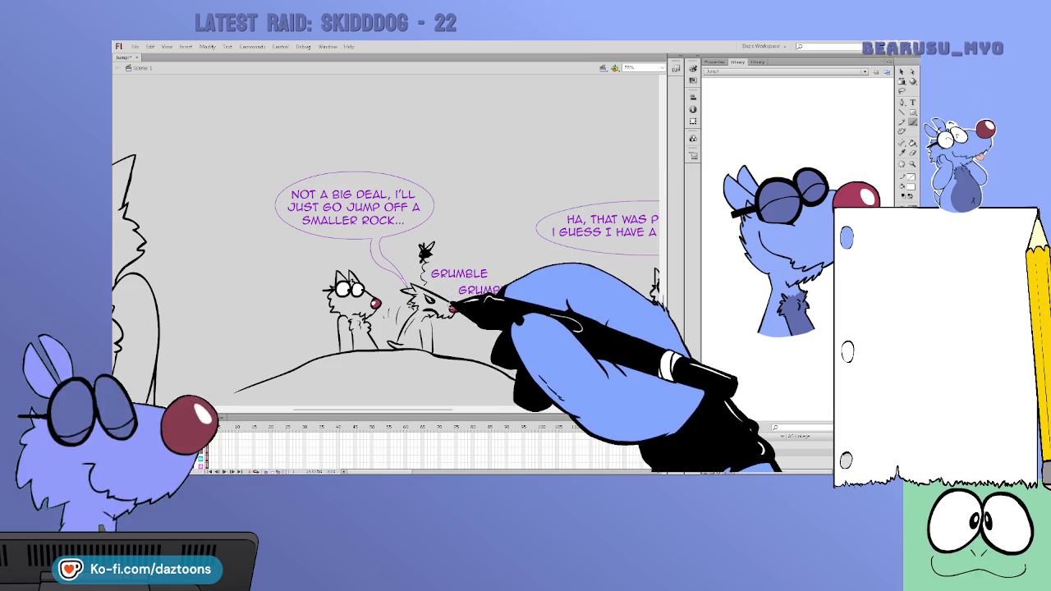
scroll(427, 345, right, 5)
scroll(328, 312, right, 2)
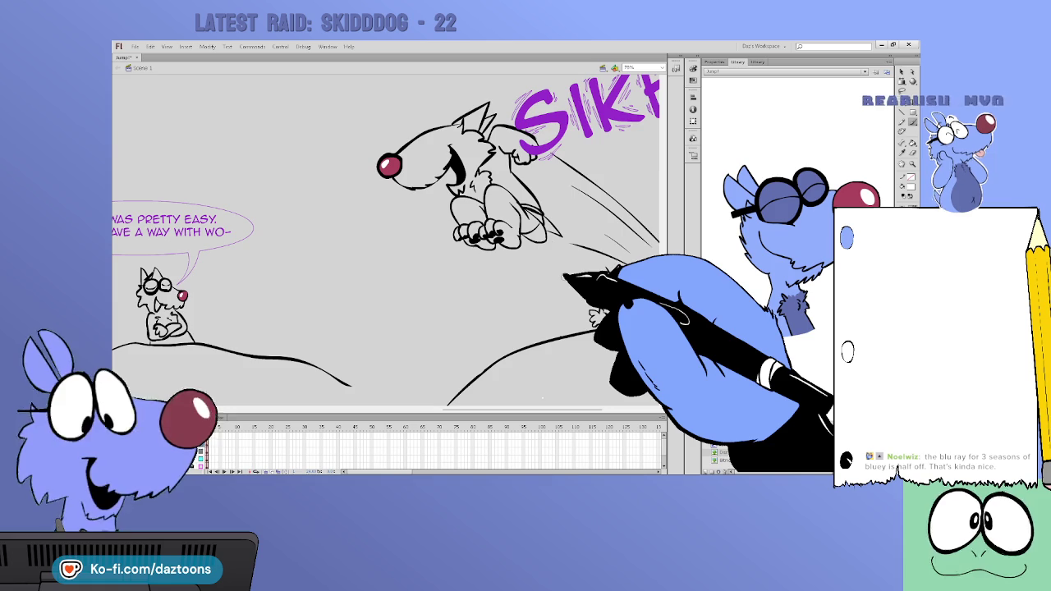
scroll(386, 238, up, 1)
scroll(386, 238, up, 2)
scroll(386, 238, up, 5)
scroll(385, 238, up, 3)
scroll(386, 238, up, 1)
scroll(385, 238, up, 1)
scroll(386, 238, up, 1)
scroll(385, 238, up, 1)
scroll(385, 238, up, 5)
scroll(386, 238, up, 8)
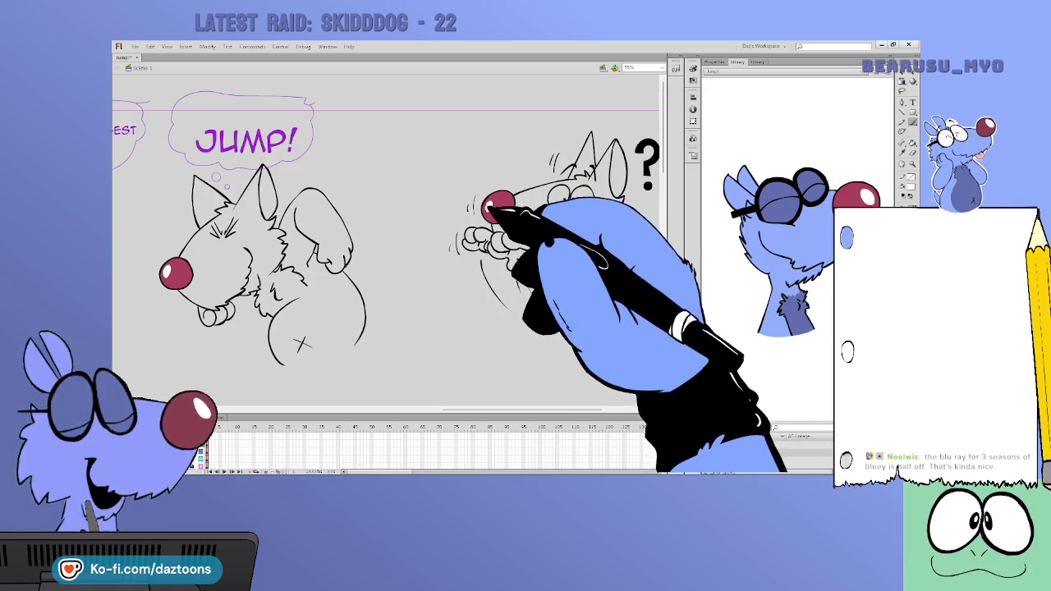
scroll(339, 395, right, 2)
scroll(339, 395, left, 5)
scroll(339, 396, right, 2)
scroll(339, 396, right, 3)
scroll(339, 396, left, 1)
scroll(339, 396, left, 1)
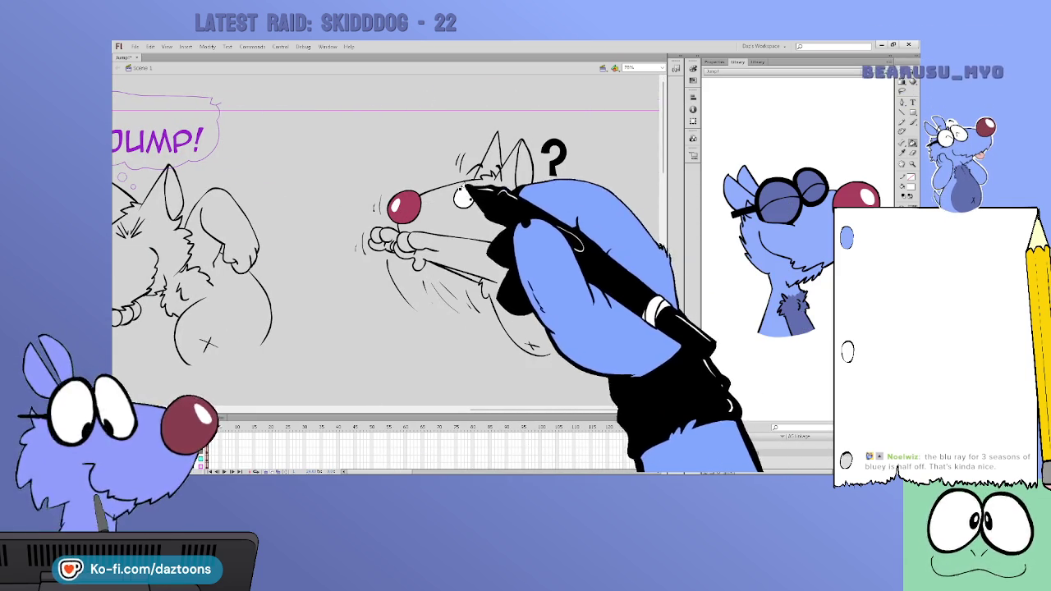
scroll(306, 418, left, 3)
scroll(306, 419, left, 4)
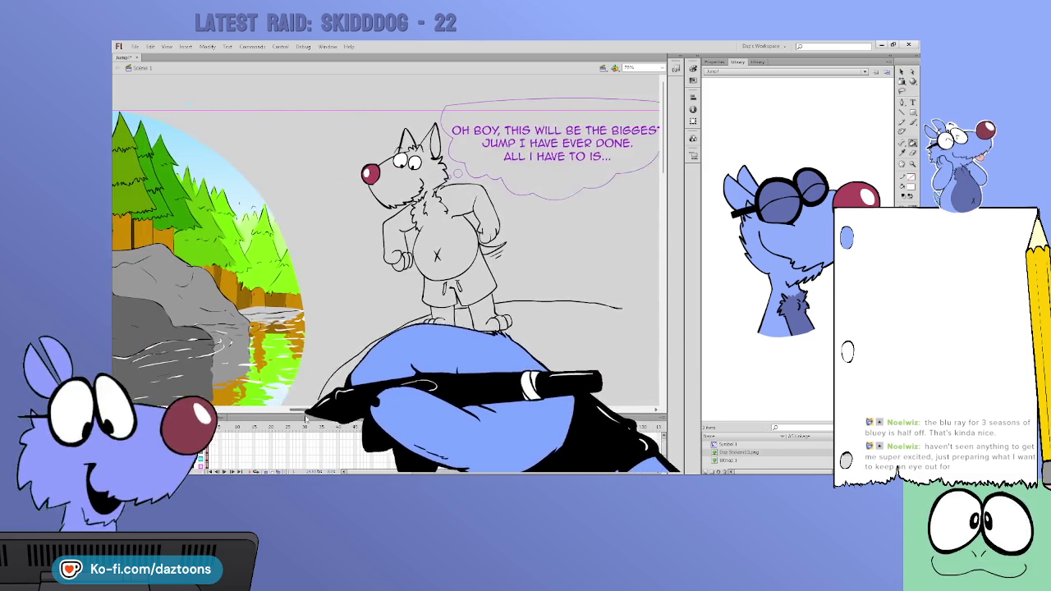
drag(306, 417, 230, 416)
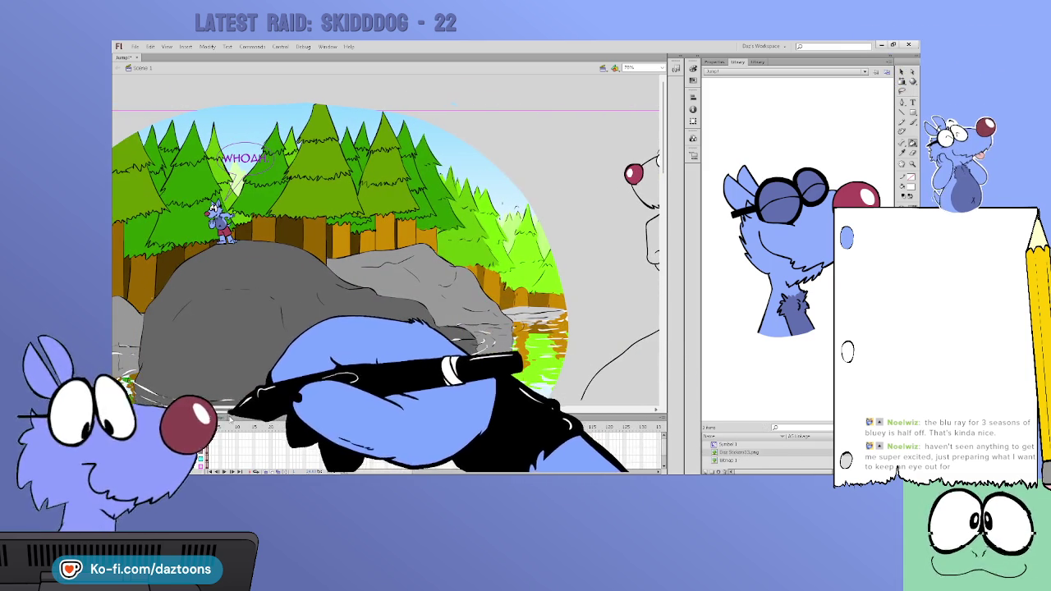
drag(663, 164, 661, 288)
drag(386, 409, 325, 417)
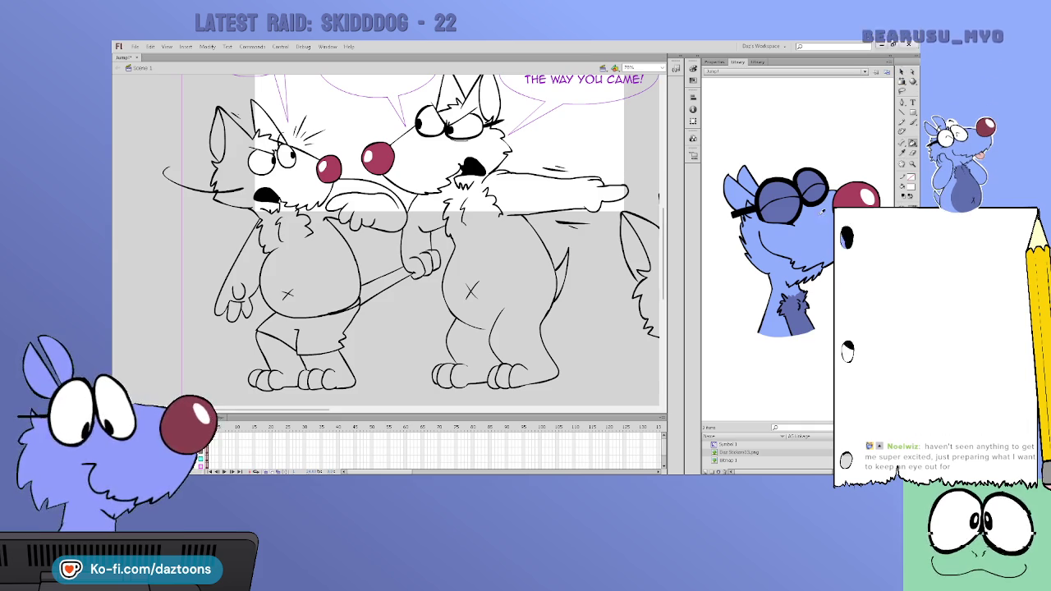
scroll(369, 394, up, 5)
scroll(369, 394, up, 5)
drag(371, 409, 612, 408)
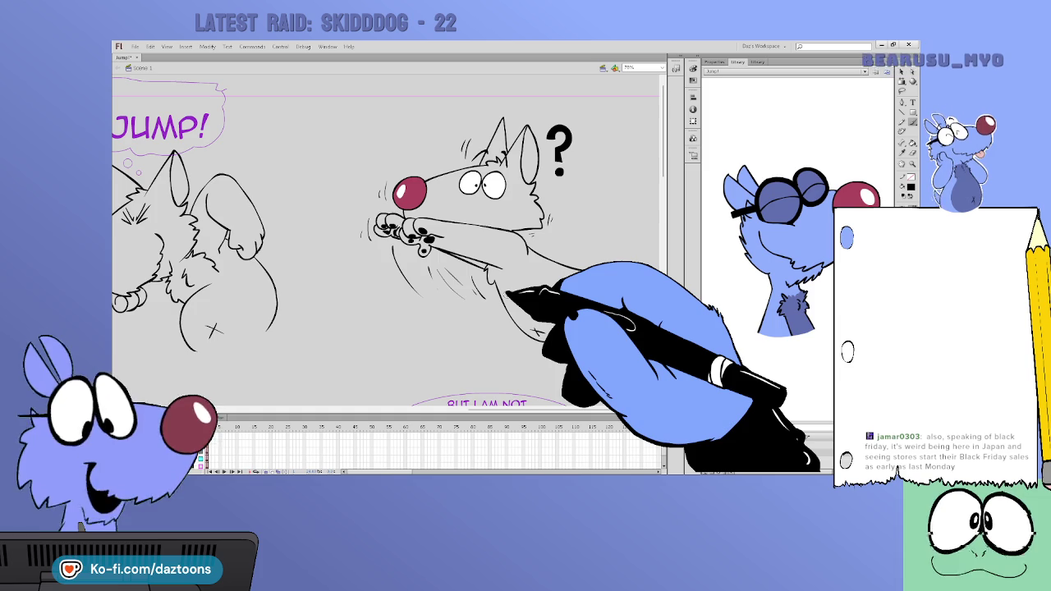
drag(663, 164, 663, 275)
drag(455, 408, 217, 411)
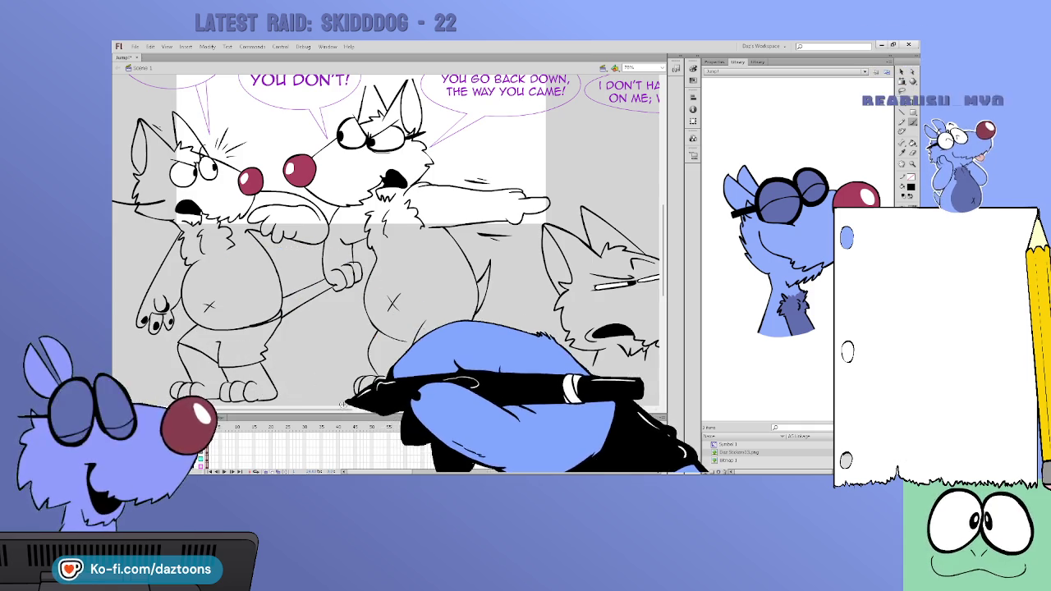
scroll(385, 238, right, 5)
scroll(385, 238, right, 5)
scroll(386, 239, right, 5)
scroll(385, 238, right, 5)
scroll(386, 238, right, 5)
scroll(386, 238, left, 10)
scroll(386, 238, down, 5)
scroll(386, 247, right, 2)
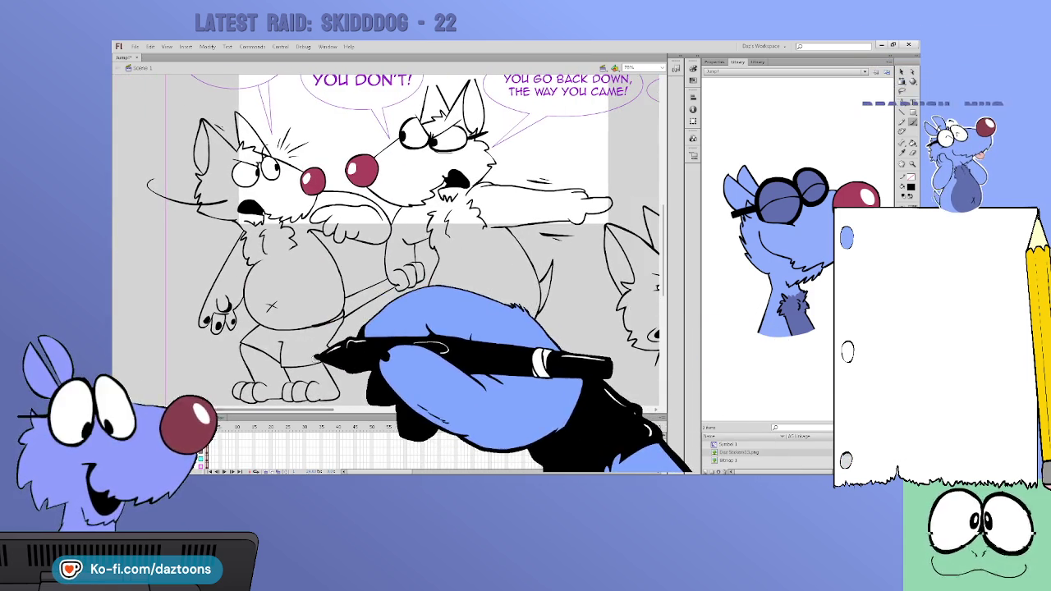
scroll(386, 246, down, 5)
scroll(385, 247, down, 3)
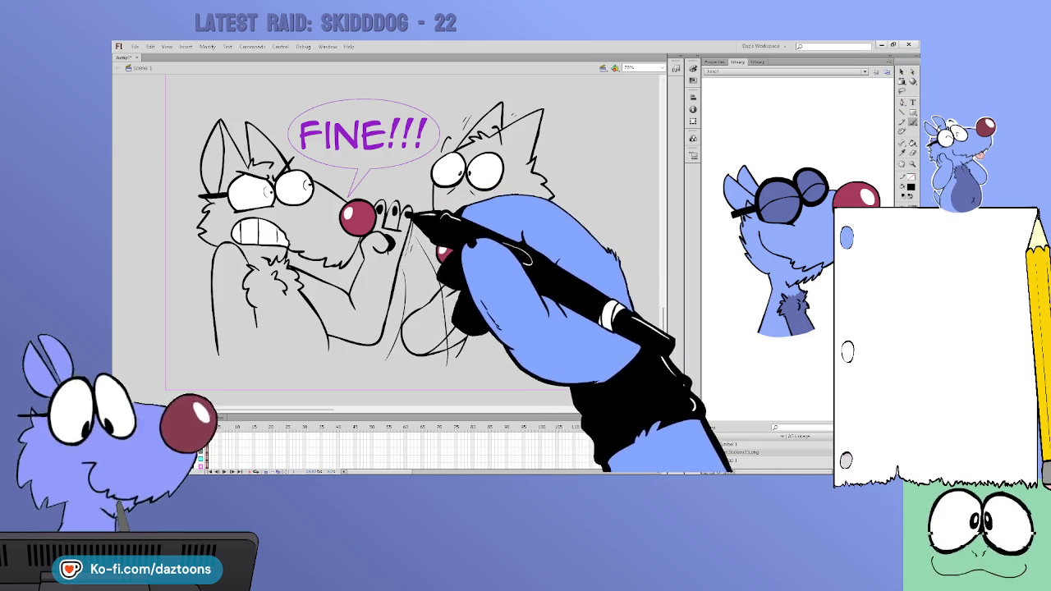
mouse_move(373, 406)
mouse_down()
mouse_move(496, 399)
mouse_move(489, 404)
mouse_up()
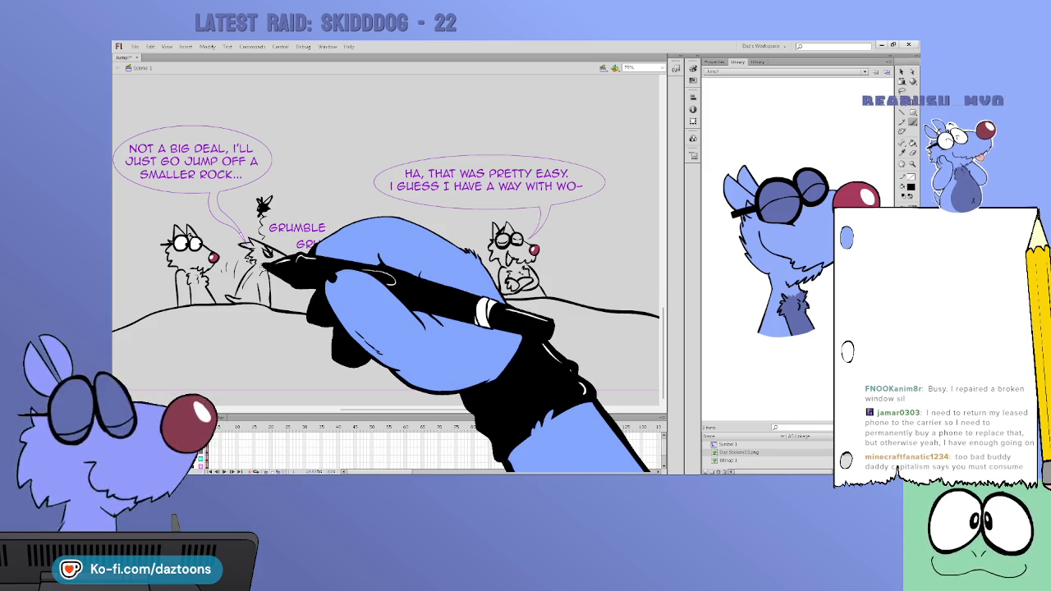
mouse_move(427, 409)
mouse_down()
mouse_move(587, 409)
mouse_move(579, 405)
mouse_up()
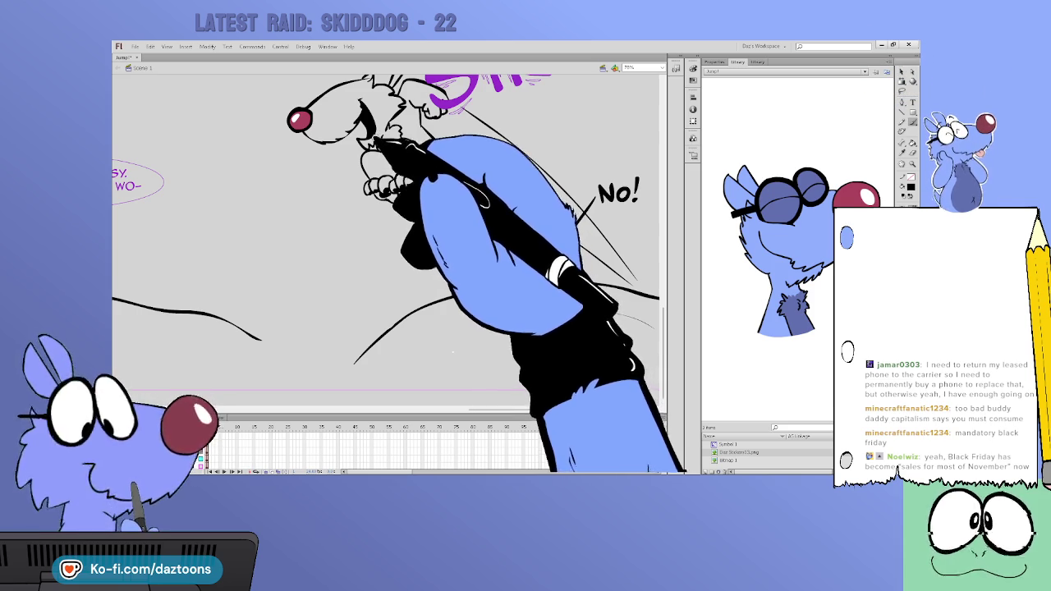
scroll(386, 238, up, 2)
scroll(386, 238, up, 5)
scroll(386, 238, up, 3)
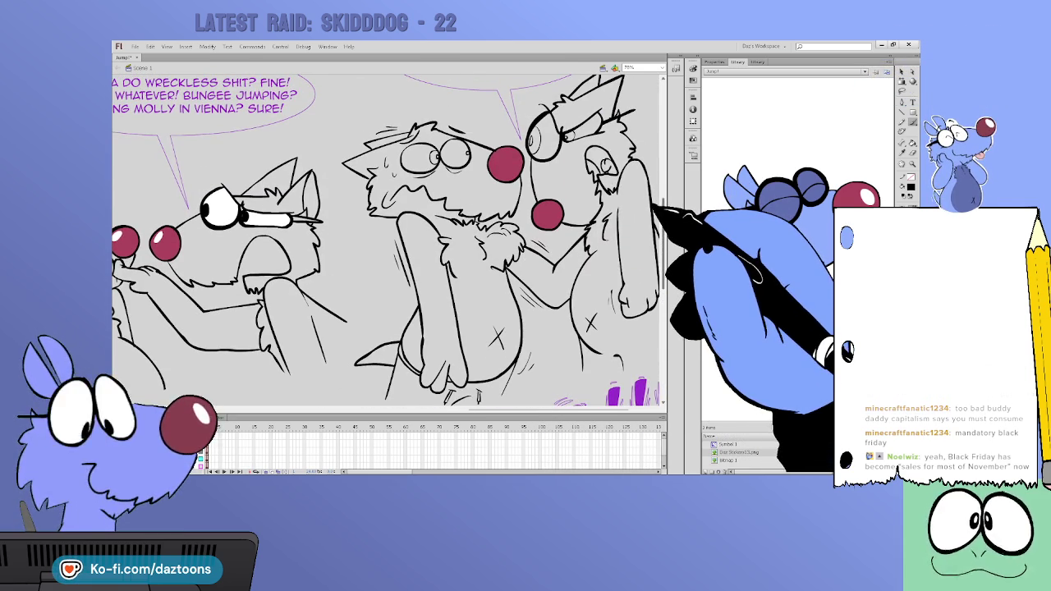
scroll(386, 238, up, 4)
scroll(386, 238, up, 1)
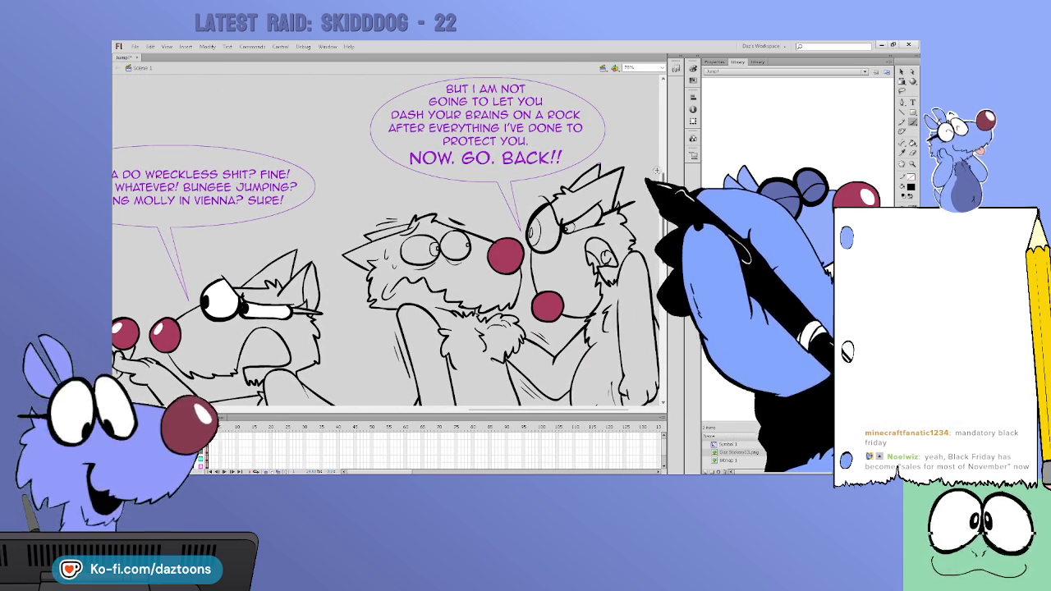